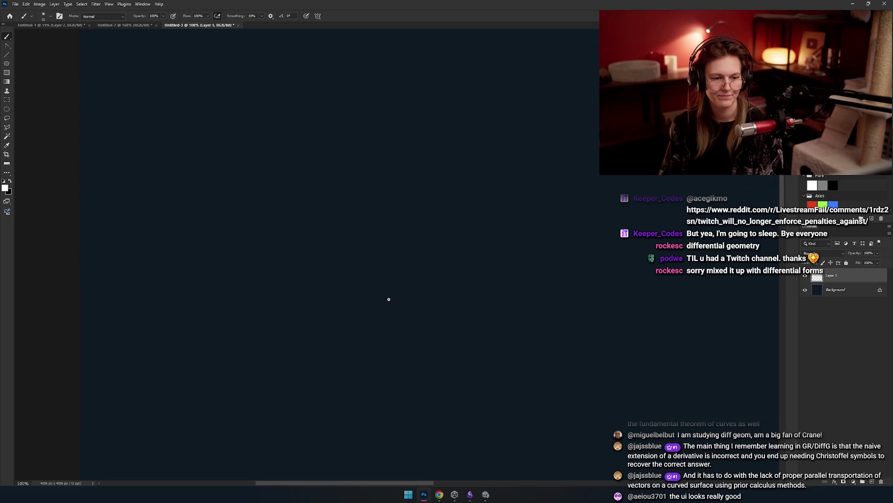
Draw a white horizontal baseline with the brush, redoing the first attempt.
{"action": "left_click_drag", "start_coordinate": [318, 270], "coordinate": [377, 270]}
{"action": "left_click_drag", "start_coordinate": [253, 272], "coordinate": [563, 275]}
{"action": "left_click_drag", "start_coordinate": [470, 288], "coordinate": [332, 290]}
{"action": "key", "text": "ctrl+z"}
Brush small 0 marks at points along the horizontal line.
{"action": "left_click_drag", "start_coordinate": [175, 262], "coordinate": [509, 256]}
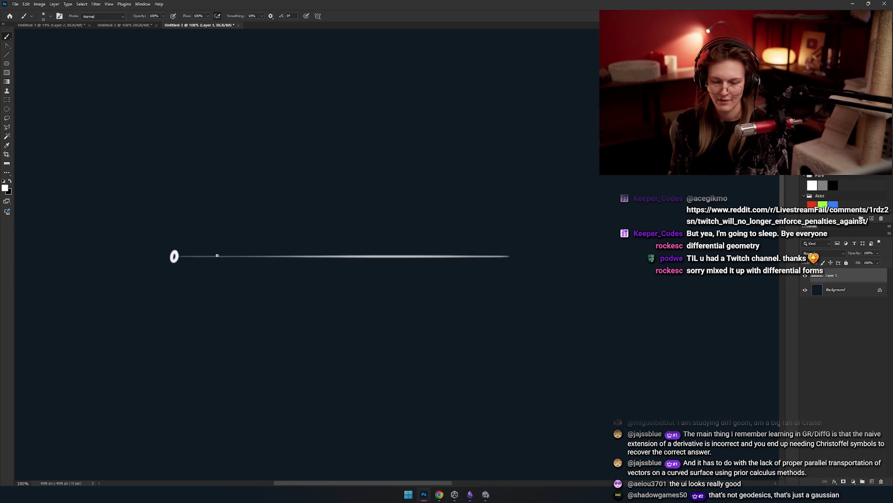
{"action": "left_click_drag", "start_coordinate": [238, 258], "coordinate": [240, 254]}
{"action": "left_click_drag", "start_coordinate": [295, 263], "coordinate": [299, 251]}
{"action": "mouse_move", "coordinate": [350, 265]}
{"action": "left_mouse_down"}
{"action": "mouse_move", "coordinate": [351, 249]}
{"action": "mouse_move", "coordinate": [483, 249]}
{"action": "left_mouse_up"}
{"action": "key", "text": "ctrl+z"}
{"action": "scroll", "coordinate": [358, 222], "scroll_direction": "up", "scroll_amount": 3}
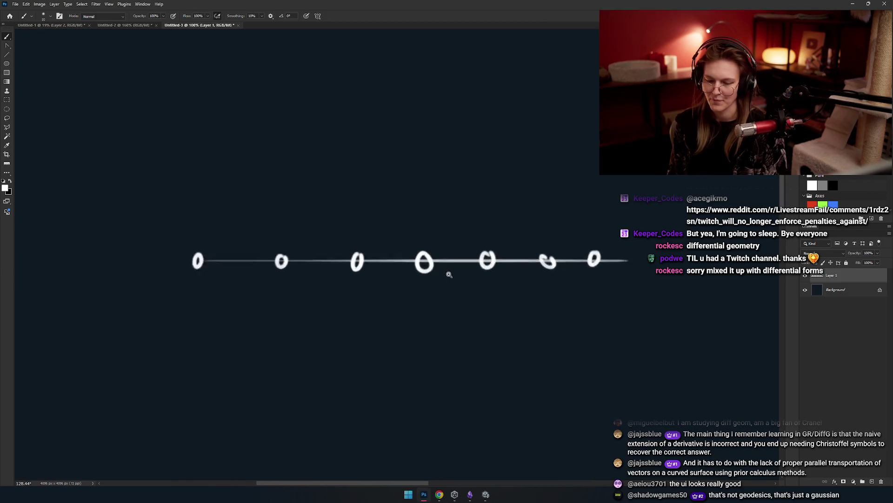
Add a 0 above the line's middle and connect it to two line 0s, forming a triangle.
{"action": "mouse_move", "coordinate": [355, 116]}
{"action": "left_mouse_down"}
{"action": "mouse_move", "coordinate": [346, 148]}
{"action": "mouse_move", "coordinate": [355, 122]}
{"action": "left_mouse_up"}
{"action": "key", "text": "ctrl+z"}
{"action": "left_click_drag", "start_coordinate": [353, 172], "coordinate": [299, 161]}
{"action": "left_click_drag", "start_coordinate": [301, 128], "coordinate": [365, 261]}
{"action": "left_click_drag", "start_coordinate": [282, 133], "coordinate": [210, 262]}
{"action": "key", "text": "ctrl+z"}
{"action": "left_click_drag", "start_coordinate": [283, 134], "coordinate": [210, 261]}
{"action": "left_click_drag", "start_coordinate": [360, 237], "coordinate": [408, 246]}
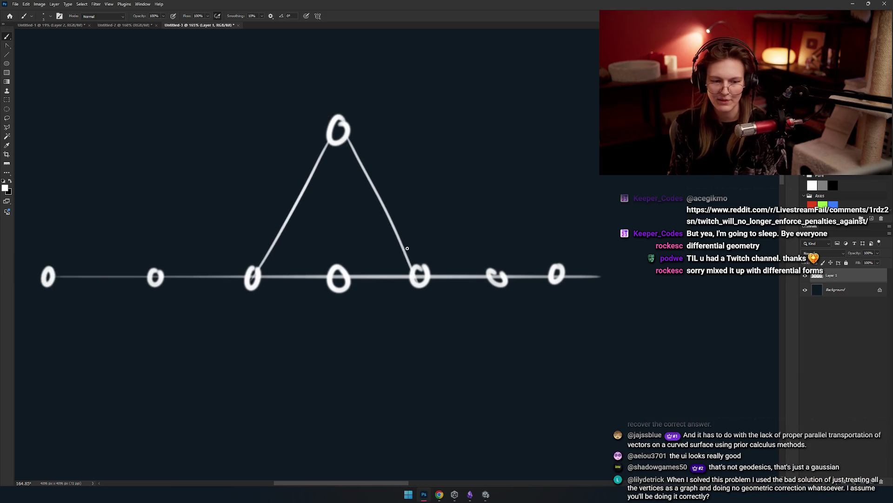
Remove the triangle's connecting strokes, then try a bell curve over the line and undo it.
{"action": "key", "text": "e"}
{"action": "mouse_move", "coordinate": [326, 267]}
{"action": "left_mouse_down"}
{"action": "mouse_move", "coordinate": [329, 299]}
{"action": "mouse_move", "coordinate": [353, 275]}
{"action": "left_mouse_up"}
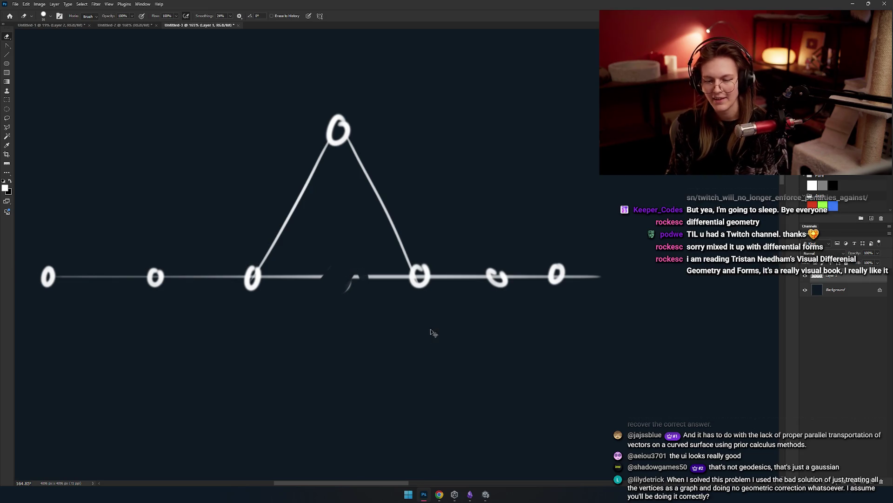
{"action": "key", "text": "ctrl+z"}
{"action": "key", "text": "ctrl+z"}
{"action": "key", "text": "ctrl+z"}
{"action": "key", "text": "b"}
{"action": "mouse_move", "coordinate": [387, 231]}
{"action": "left_mouse_down"}
{"action": "mouse_move", "coordinate": [413, 255]}
{"action": "mouse_move", "coordinate": [418, 121]}
{"action": "mouse_move", "coordinate": [405, 127]}
{"action": "mouse_move", "coordinate": [436, 123]}
{"action": "mouse_move", "coordinate": [428, 178]}
{"action": "mouse_move", "coordinate": [439, 131]}
{"action": "mouse_move", "coordinate": [94, 271]}
{"action": "left_mouse_up"}
{"action": "key", "text": "ctrl+z"}
{"action": "key", "text": "ctrl+z"}
{"action": "left_click_drag", "start_coordinate": [437, 146], "coordinate": [754, 265]}
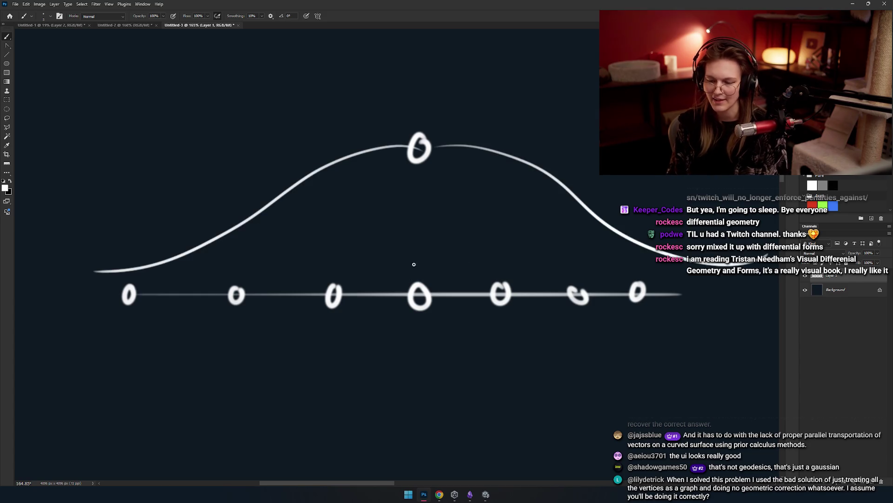
{"action": "key", "text": "ctrl+z"}
{"action": "key", "text": "ctrl+z"}
Brush 0s at the peak and down the left slope, joined by a curving path.
{"action": "scroll", "coordinate": [393, 208], "scroll_direction": "left", "scroll_amount": 2}
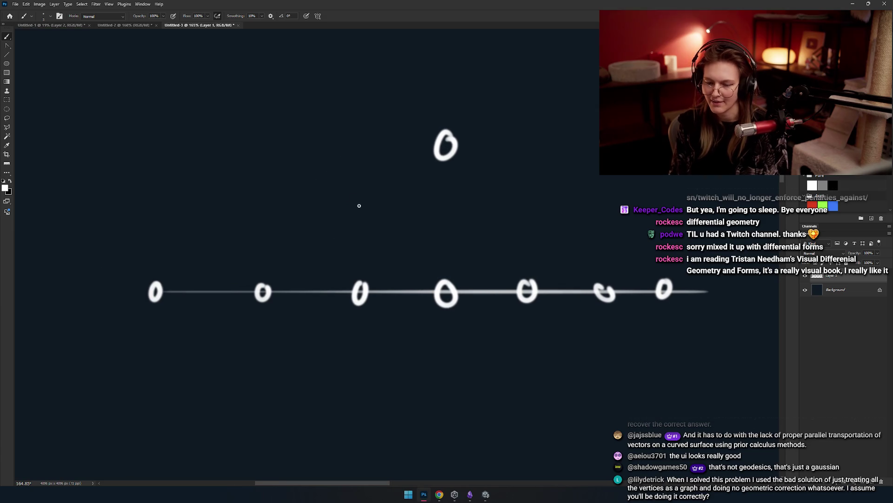
{"action": "left_click_drag", "start_coordinate": [358, 174], "coordinate": [364, 170]}
{"action": "left_click_drag", "start_coordinate": [267, 235], "coordinate": [269, 229]}
{"action": "left_click_drag", "start_coordinate": [162, 259], "coordinate": [165, 260]}
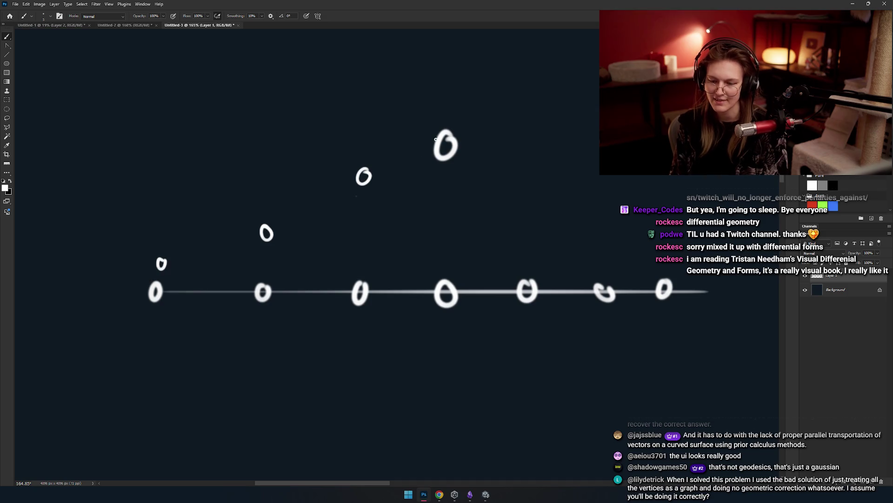
{"action": "mouse_move", "coordinate": [399, 164]}
{"action": "left_mouse_down"}
{"action": "mouse_move", "coordinate": [265, 233]}
{"action": "mouse_move", "coordinate": [150, 272]}
{"action": "left_mouse_up"}
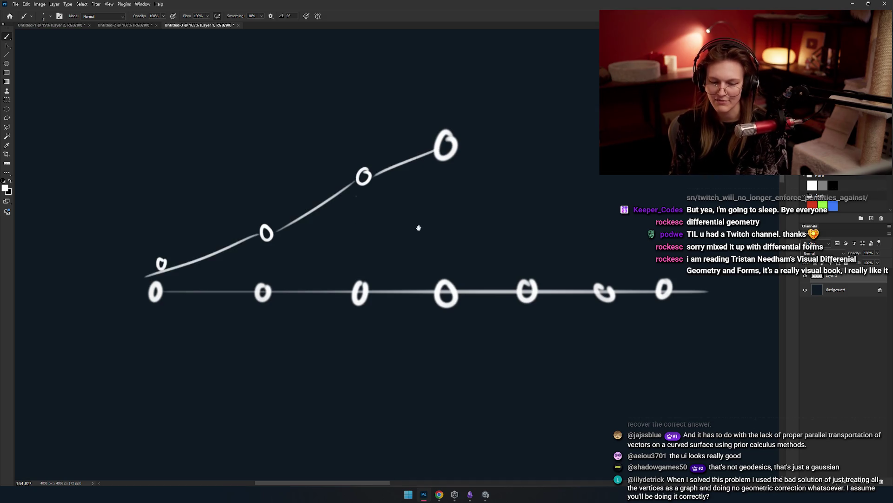
{"action": "left_click_drag", "start_coordinate": [226, 251], "coordinate": [177, 242]}
Add three 0s down the right slope and connect the peak through them.
{"action": "scroll", "coordinate": [363, 157], "scroll_direction": "right", "scroll_amount": 3}
{"action": "mouse_move", "coordinate": [389, 163]}
{"action": "left_mouse_down"}
{"action": "mouse_move", "coordinate": [385, 169]}
{"action": "mouse_move", "coordinate": [391, 163]}
{"action": "left_mouse_up"}
{"action": "left_click_drag", "start_coordinate": [470, 215], "coordinate": [471, 217]}
{"action": "mouse_move", "coordinate": [525, 240]}
{"action": "left_mouse_down"}
{"action": "mouse_move", "coordinate": [534, 249]}
{"action": "mouse_move", "coordinate": [525, 242]}
{"action": "left_mouse_up"}
{"action": "scroll", "coordinate": [525, 242], "scroll_direction": "left", "scroll_amount": 3}
{"action": "mouse_move", "coordinate": [424, 149]}
{"action": "left_mouse_down"}
{"action": "mouse_move", "coordinate": [495, 176]}
{"action": "mouse_move", "coordinate": [610, 245]}
{"action": "left_mouse_up"}
Discard a trial arc above the peak, then paint over the peak 0 in blue.
{"action": "scroll", "coordinate": [565, 225], "scroll_direction": "right", "scroll_amount": 1}
{"action": "scroll", "coordinate": [610, 245], "scroll_direction": "up", "scroll_amount": 1}
{"action": "mouse_move", "coordinate": [295, 169]}
{"action": "left_mouse_down"}
{"action": "mouse_move", "coordinate": [389, 96]}
{"action": "mouse_move", "coordinate": [480, 135]}
{"action": "left_mouse_up"}
{"action": "key", "text": "ctrl+z"}
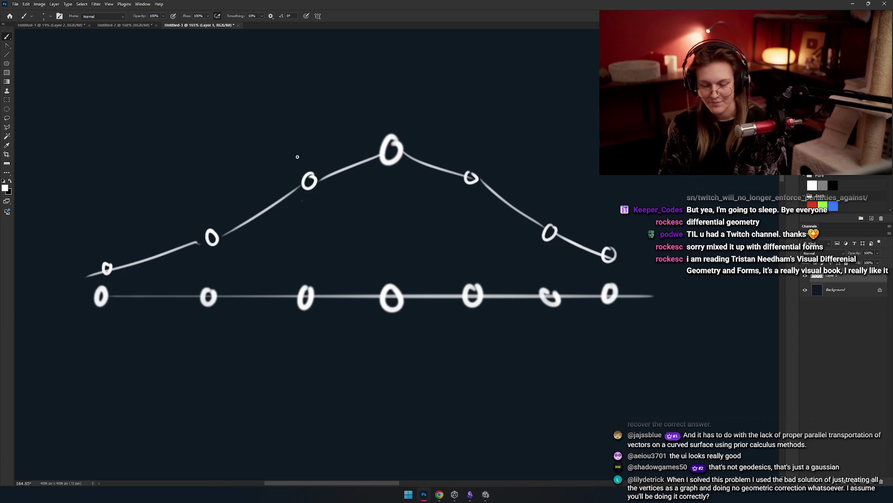
{"action": "mouse_move", "coordinate": [285, 236]}
{"action": "left_mouse_down"}
{"action": "mouse_move", "coordinate": [309, 242]}
{"action": "mouse_move", "coordinate": [341, 225]}
{"action": "mouse_move", "coordinate": [311, 167]}
{"action": "mouse_move", "coordinate": [277, 205]}
{"action": "left_mouse_up"}
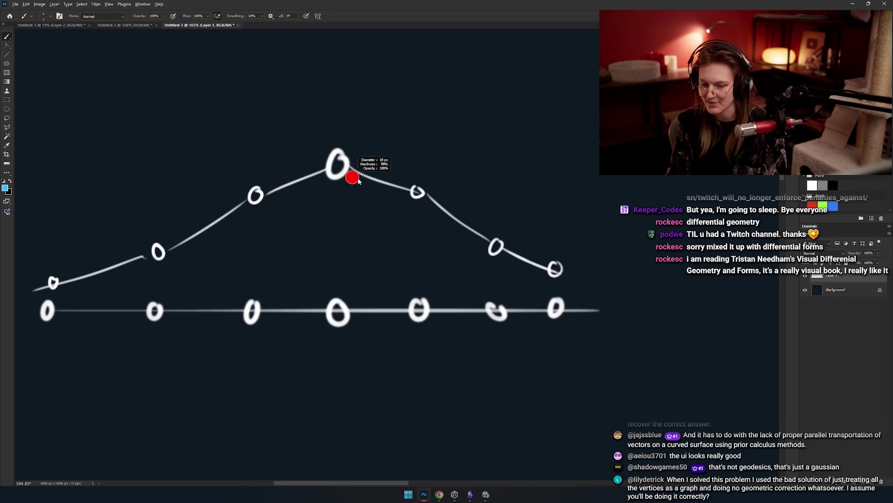
{"action": "left_click_drag", "start_coordinate": [338, 150], "coordinate": [343, 144]}
Switch the paint colour back to white, shrink the brush, and discard a stray stroke.
{"action": "mouse_move", "coordinate": [357, 219]}
{"action": "left_mouse_down"}
{"action": "mouse_move", "coordinate": [401, 241]}
{"action": "mouse_move", "coordinate": [363, 199]}
{"action": "left_mouse_up"}
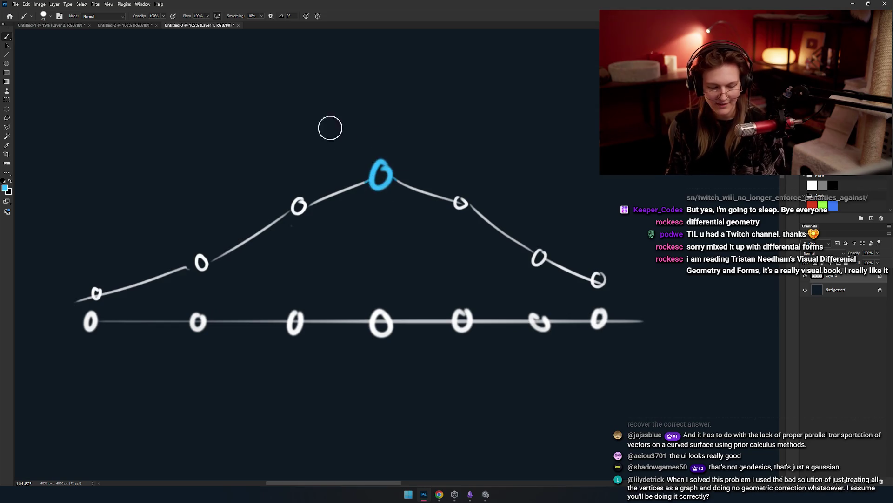
{"action": "left_click", "coordinate": [337, 217], "text": "alt"}
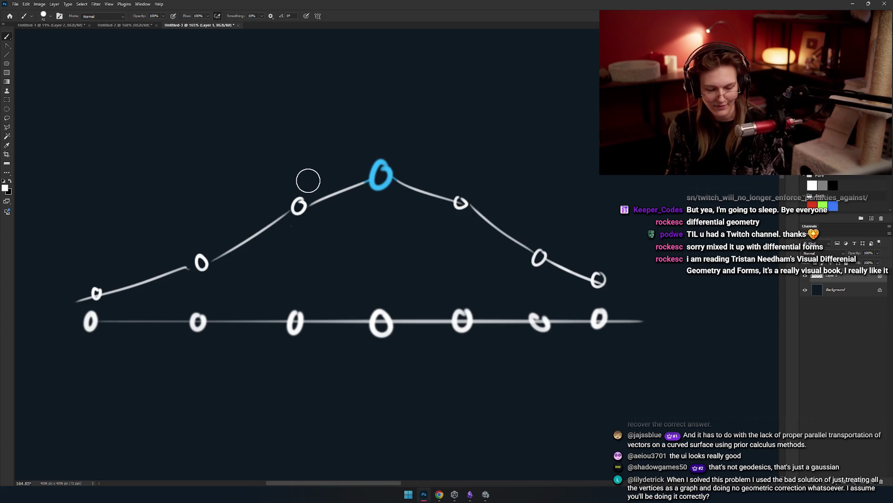
{"action": "key", "text": "bracketleft"}
{"action": "key", "text": "bracketleft"}
{"action": "key", "text": "bracketleft"}
{"action": "left_click_drag", "start_coordinate": [321, 158], "coordinate": [298, 231]}
{"action": "key", "text": "ctrl+z"}
Try circles around the third and fourth line 0s and a trace along the left slope, undoing each.
{"action": "left_click_drag", "start_coordinate": [348, 204], "coordinate": [405, 211]}
{"action": "left_click_drag", "start_coordinate": [432, 281], "coordinate": [409, 218]}
{"action": "left_click_drag", "start_coordinate": [428, 245], "coordinate": [426, 245]}
{"action": "key", "text": "ctrl+z"}
{"action": "mouse_move", "coordinate": [344, 242]}
{"action": "left_mouse_down"}
{"action": "mouse_move", "coordinate": [328, 261]}
{"action": "mouse_move", "coordinate": [347, 243]}
{"action": "left_mouse_up"}
{"action": "key", "text": "ctrl+z"}
{"action": "left_click_drag", "start_coordinate": [396, 256], "coordinate": [359, 281]}
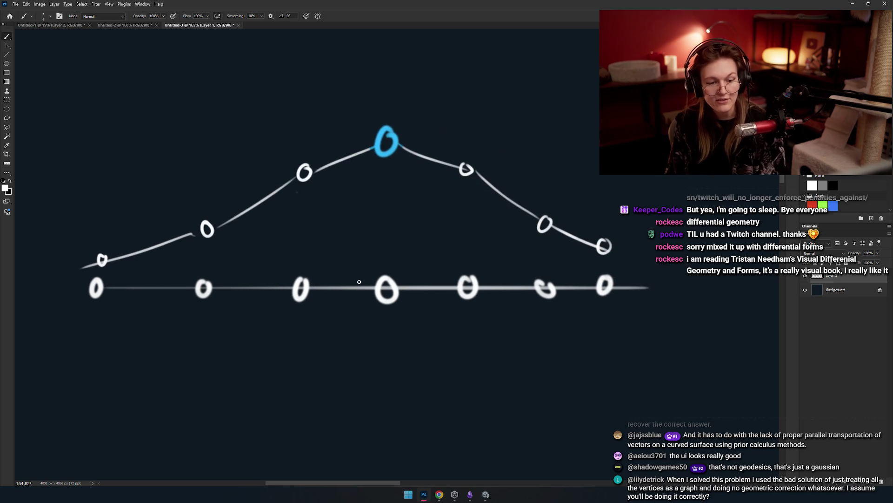
{"action": "left_click_drag", "start_coordinate": [344, 147], "coordinate": [207, 230]}
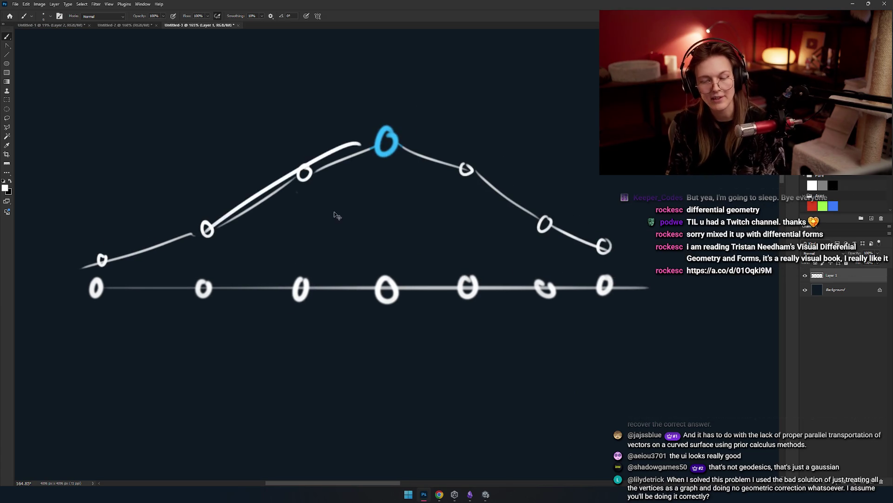
{"action": "key", "text": "ctrl+z"}
{"action": "left_click_drag", "start_coordinate": [351, 205], "coordinate": [321, 226]}
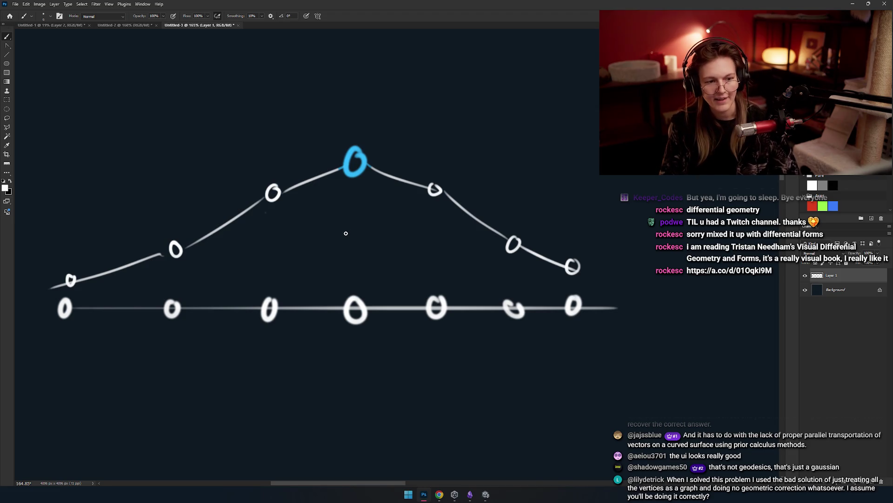
Above the arch, draw the top four-sided face of the box mesh.
{"action": "mouse_move", "coordinate": [350, 224]}
{"action": "left_mouse_down"}
{"action": "mouse_move", "coordinate": [353, 259]}
{"action": "mouse_move", "coordinate": [367, 265]}
{"action": "mouse_move", "coordinate": [344, 228]}
{"action": "mouse_move", "coordinate": [267, 201]}
{"action": "left_mouse_up"}
{"action": "left_click_drag", "start_coordinate": [294, 148], "coordinate": [376, 193]}
{"action": "key", "text": "ctrl+z"}
{"action": "mouse_move", "coordinate": [276, 137]}
{"action": "left_mouse_down"}
{"action": "mouse_move", "coordinate": [363, 180]}
{"action": "mouse_move", "coordinate": [399, 123]}
{"action": "left_mouse_up"}
{"action": "key", "text": "ctrl+z"}
{"action": "left_click_drag", "start_coordinate": [277, 139], "coordinate": [383, 123]}
{"action": "left_click_drag", "start_coordinate": [377, 123], "coordinate": [451, 155]}
{"action": "left_click_drag", "start_coordinate": [359, 178], "coordinate": [468, 156]}
Draw the long edges running down from the face's corners.
{"action": "scroll", "coordinate": [385, 179], "scroll_direction": "up", "scroll_amount": 5}
{"action": "mouse_move", "coordinate": [349, 190]}
{"action": "left_mouse_down"}
{"action": "mouse_move", "coordinate": [210, 358]}
{"action": "mouse_move", "coordinate": [243, 356]}
{"action": "left_mouse_up"}
{"action": "key", "text": "ctrl+z"}
{"action": "left_click_drag", "start_coordinate": [191, 116], "coordinate": [104, 277]}
{"action": "key", "text": "ctrl+z"}
{"action": "mouse_move", "coordinate": [189, 115]}
{"action": "left_mouse_down"}
{"action": "mouse_move", "coordinate": [110, 248]}
{"action": "mouse_move", "coordinate": [246, 344]}
{"action": "left_mouse_up"}
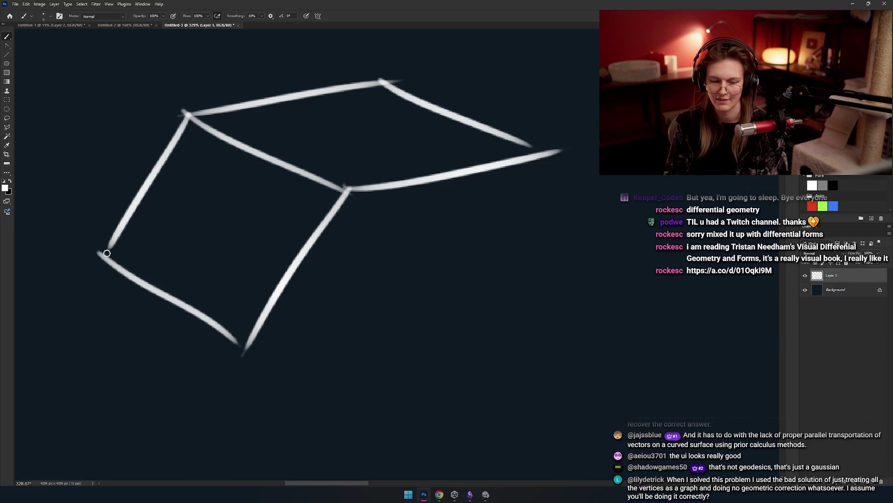
{"action": "mouse_move", "coordinate": [311, 266]}
{"action": "left_mouse_down"}
{"action": "mouse_move", "coordinate": [315, 232]}
{"action": "mouse_move", "coordinate": [333, 338]}
{"action": "left_mouse_up"}
Draw the bottom-left diagonal edges so they meet the vertical edge and close the box.
{"action": "scroll", "coordinate": [315, 238], "scroll_direction": "down", "scroll_amount": 5}
{"action": "scroll", "coordinate": [321, 238], "scroll_direction": "up", "scroll_amount": 8}
{"action": "mouse_move", "coordinate": [142, 114]}
{"action": "left_mouse_down"}
{"action": "mouse_move", "coordinate": [143, 208]}
{"action": "mouse_move", "coordinate": [319, 318]}
{"action": "left_mouse_up"}
{"action": "key", "text": "ctrl+z"}
{"action": "left_click_drag", "start_coordinate": [140, 209], "coordinate": [334, 340]}
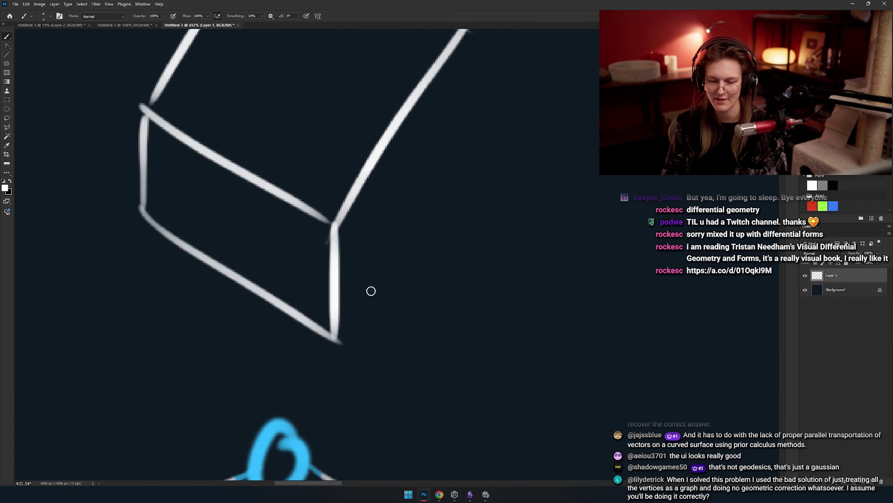
{"action": "left_click_drag", "start_coordinate": [345, 291], "coordinate": [303, 275]}
Place white dots on the bottom, upper, left and top vertices of the mesh.
{"action": "left_click", "coordinate": [293, 327]}
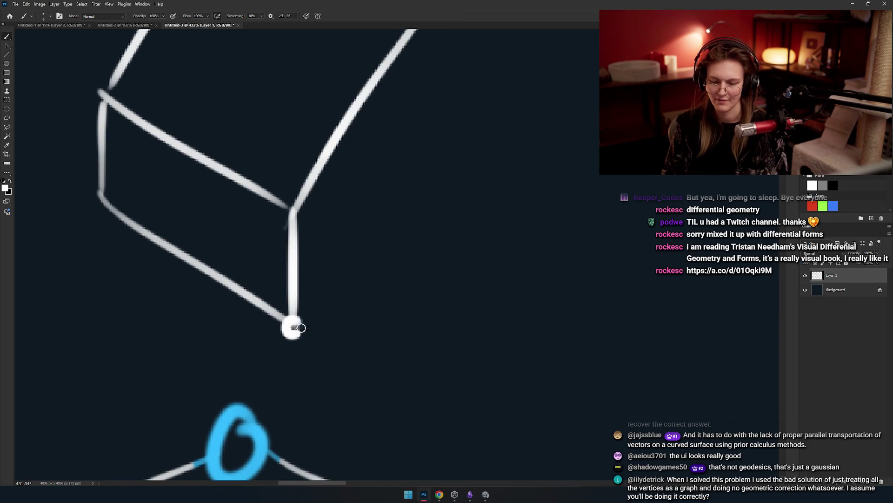
{"action": "left_click", "coordinate": [292, 214]}
{"action": "left_click_drag", "start_coordinate": [264, 203], "coordinate": [340, 220]}
{"action": "left_click", "coordinate": [178, 218]}
{"action": "left_click", "coordinate": [183, 110]}
{"action": "mouse_move", "coordinate": [423, 191]}
{"action": "left_mouse_down"}
{"action": "mouse_move", "coordinate": [349, 220]}
{"action": "mouse_move", "coordinate": [255, 339]}
{"action": "left_mouse_up"}
{"action": "left_click", "coordinate": [331, 174]}
{"action": "left_click", "coordinate": [125, 78]}
{"action": "left_click_drag", "start_coordinate": [411, 194], "coordinate": [234, 233]}
{"action": "left_click", "coordinate": [200, 75]}
{"action": "left_click_drag", "start_coordinate": [324, 169], "coordinate": [251, 192]}
Mark the right-hand vertex with a blue dot.
{"action": "left_click", "coordinate": [333, 184]}
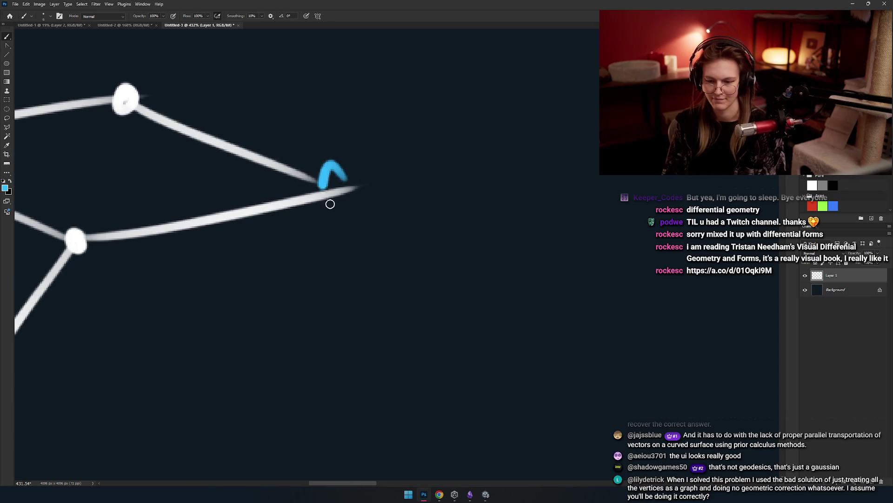
{"action": "mouse_move", "coordinate": [258, 259]}
{"action": "left_mouse_down"}
{"action": "mouse_move", "coordinate": [379, 221]}
{"action": "mouse_move", "coordinate": [357, 247]}
{"action": "mouse_move", "coordinate": [369, 243]}
{"action": "left_mouse_up"}
{"action": "scroll", "coordinate": [373, 218], "scroll_direction": "down", "scroll_amount": 5}
{"action": "scroll", "coordinate": [368, 235], "scroll_direction": "up", "scroll_amount": 5}
{"action": "left_click_drag", "start_coordinate": [390, 214], "coordinate": [338, 224]}
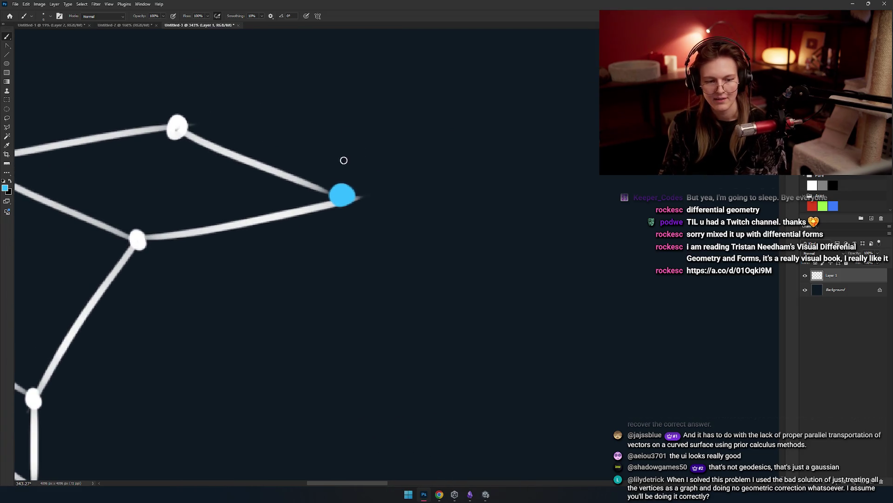
Try blue rings around the blue, top and middle vertices, undoing each.
{"action": "left_click_drag", "start_coordinate": [370, 172], "coordinate": [330, 170]}
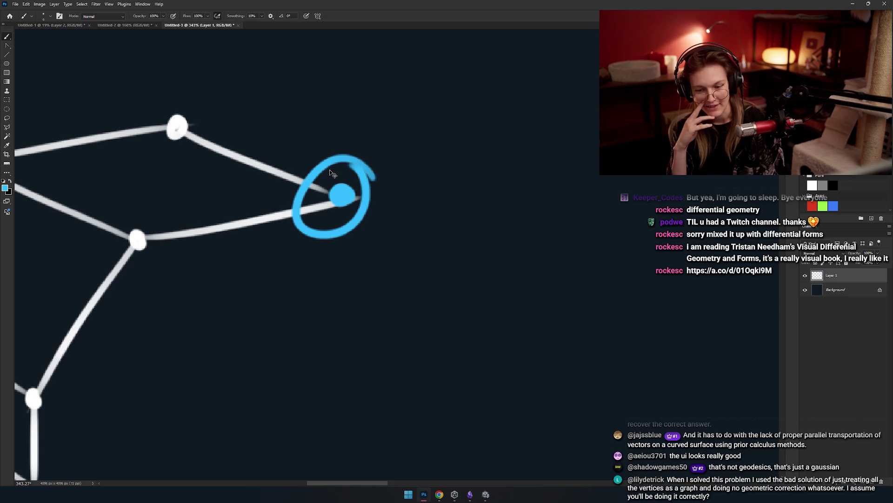
{"action": "key", "text": "ctrl+z"}
{"action": "left_click_drag", "start_coordinate": [295, 325], "coordinate": [452, 309]}
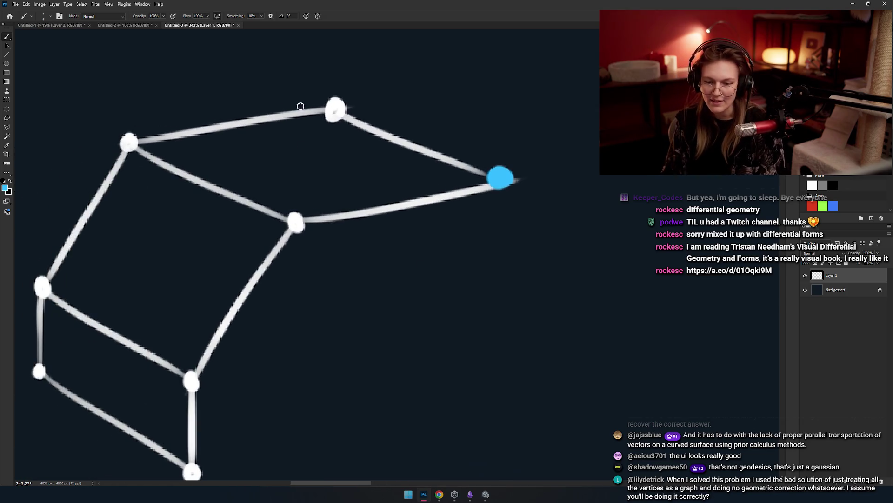
{"action": "left_click_drag", "start_coordinate": [355, 101], "coordinate": [328, 115]}
{"action": "key", "text": "ctrl+z"}
{"action": "left_click_drag", "start_coordinate": [293, 166], "coordinate": [272, 228]}
{"action": "key", "text": "ctrl+z"}
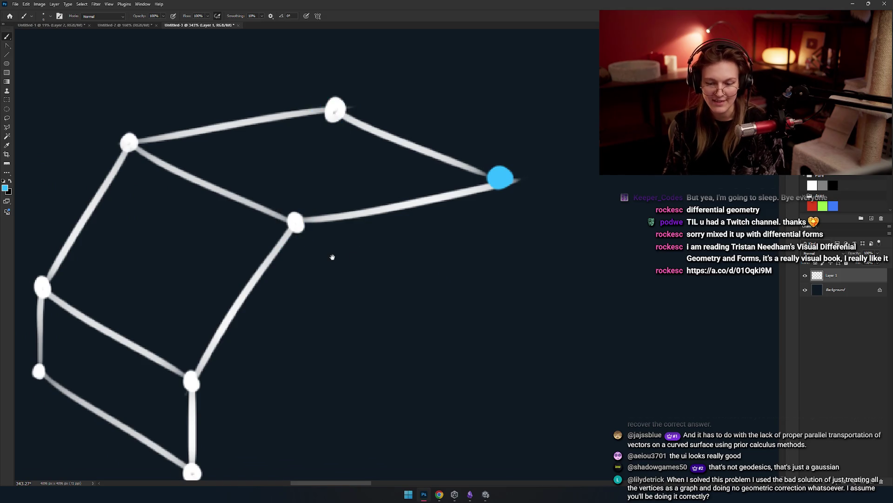
{"action": "left_click_drag", "start_coordinate": [333, 256], "coordinate": [309, 247]}
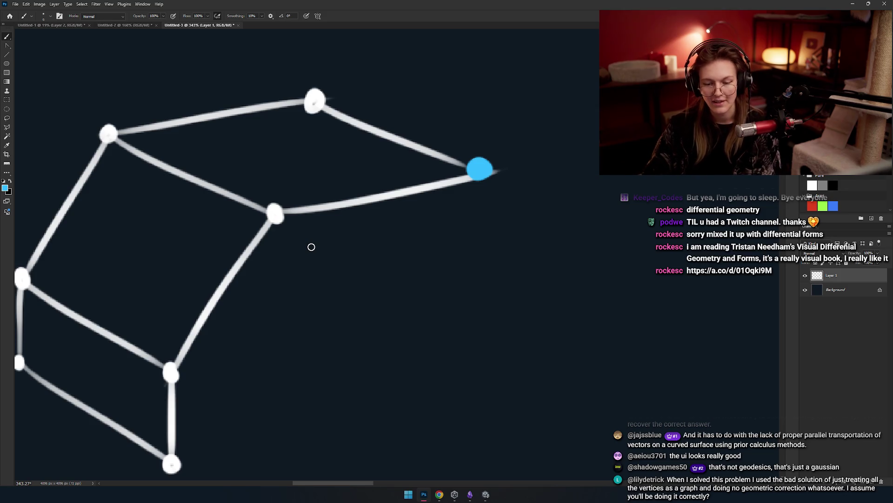
{"action": "left_click_drag", "start_coordinate": [311, 247], "coordinate": [372, 232]}
Attempt red lines from the left node to the blue node, undoing the misdrawn ones.
{"action": "left_click", "coordinate": [243, 150], "text": "alt"}
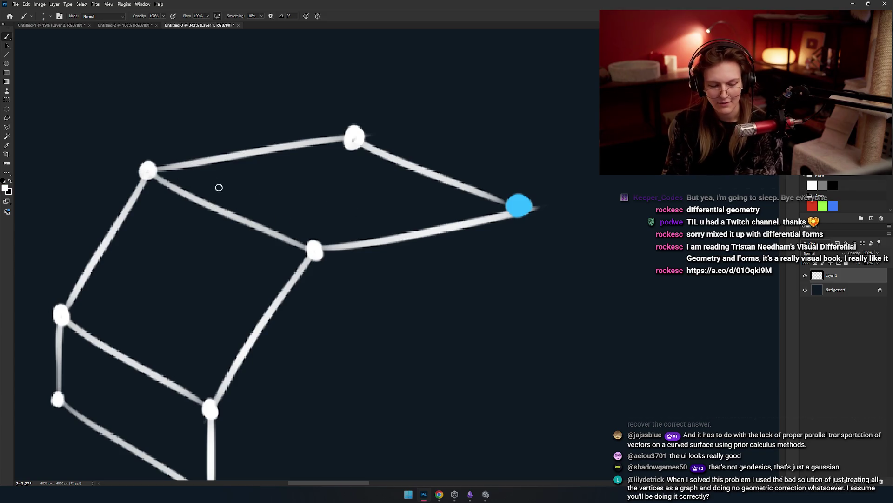
{"action": "left_click_drag", "start_coordinate": [150, 175], "coordinate": [515, 206]}
{"action": "key", "text": "ctrl+z"}
{"action": "left_click", "coordinate": [510, 180]}
{"action": "key", "text": "ctrl+z"}
{"action": "mouse_move", "coordinate": [155, 146]}
{"action": "left_mouse_down"}
{"action": "mouse_move", "coordinate": [151, 191]}
{"action": "mouse_move", "coordinate": [511, 203]}
{"action": "left_mouse_up"}
{"action": "key", "text": "ctrl+z"}
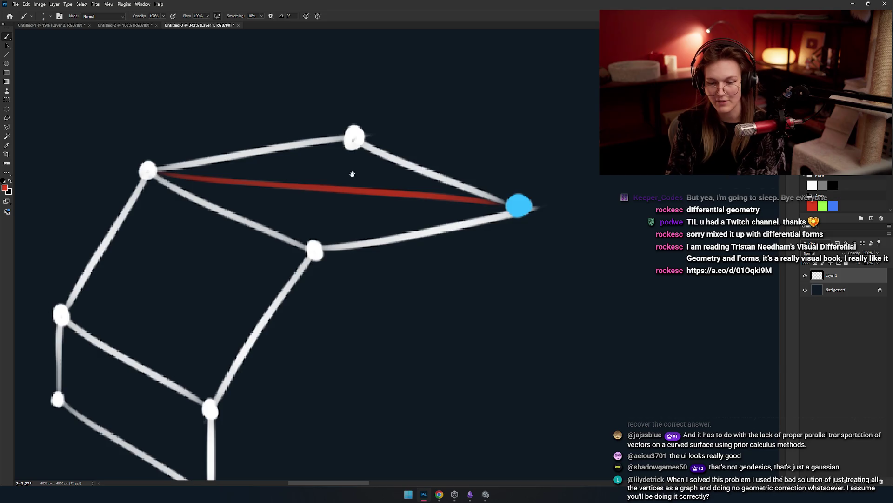
{"action": "left_click_drag", "start_coordinate": [413, 194], "coordinate": [410, 202]}
Draw red lines from the blue node along the upper edge and toward the lower and bottom nodes.
{"action": "mouse_move", "coordinate": [498, 199]}
{"action": "left_mouse_down"}
{"action": "mouse_move", "coordinate": [389, 123]}
{"action": "mouse_move", "coordinate": [370, 134]}
{"action": "left_mouse_up"}
{"action": "key", "text": "ctrl+z"}
{"action": "left_click", "coordinate": [474, 216]}
{"action": "left_click_drag", "start_coordinate": [423, 222], "coordinate": [494, 175]}
{"action": "left_click_drag", "start_coordinate": [584, 183], "coordinate": [286, 362]}
{"action": "left_click_drag", "start_coordinate": [363, 314], "coordinate": [398, 215]}
{"action": "left_click_drag", "start_coordinate": [605, 90], "coordinate": [323, 356]}
{"action": "left_click_drag", "start_coordinate": [525, 159], "coordinate": [553, 261]}
Draw red lines from the blue node to the left and lower-left nodes.
{"action": "left_click_drag", "start_coordinate": [626, 179], "coordinate": [240, 187]}
{"action": "key", "text": "ctrl+z"}
{"action": "left_click_drag", "start_coordinate": [625, 179], "coordinate": [205, 269]}
{"action": "left_click_drag", "start_coordinate": [624, 180], "coordinate": [201, 353]}
{"action": "key", "text": "ctrl+z"}
{"action": "mouse_move", "coordinate": [347, 283]}
{"action": "left_mouse_down"}
{"action": "mouse_move", "coordinate": [338, 270]}
{"action": "mouse_move", "coordinate": [386, 288]}
{"action": "left_mouse_up"}
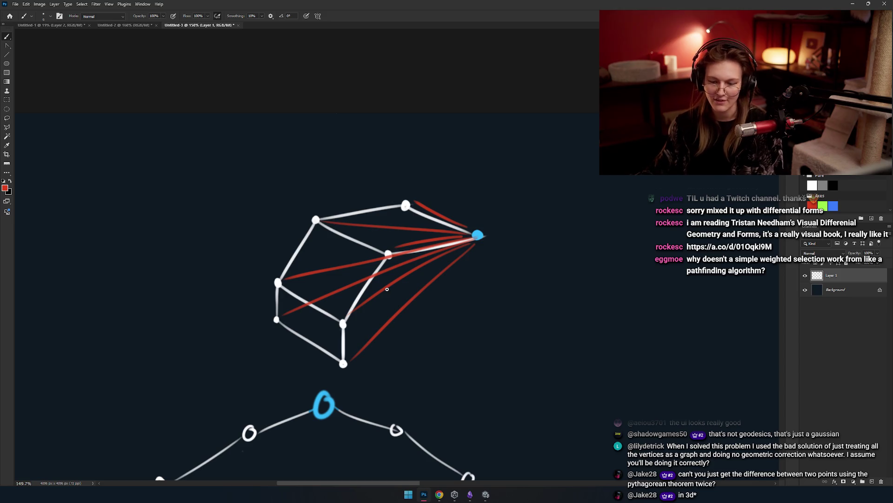
Discard trial red circles around the vertices, then undo the lower red lines to the blue vertex.
{"action": "scroll", "coordinate": [407, 242], "scroll_direction": "up", "scroll_amount": 3}
{"action": "mouse_move", "coordinate": [470, 177]}
{"action": "left_mouse_down"}
{"action": "mouse_move", "coordinate": [301, 275]}
{"action": "mouse_move", "coordinate": [465, 161]}
{"action": "left_mouse_up"}
{"action": "key", "text": "ctrl+z"}
{"action": "left_click_drag", "start_coordinate": [335, 300], "coordinate": [343, 325]}
{"action": "mouse_move", "coordinate": [300, 359]}
{"action": "left_mouse_down"}
{"action": "mouse_move", "coordinate": [341, 302]}
{"action": "mouse_move", "coordinate": [279, 365]}
{"action": "left_mouse_up"}
{"action": "key", "text": "ctrl+z"}
{"action": "left_click_drag", "start_coordinate": [275, 278], "coordinate": [289, 293]}
{"action": "key", "text": "ctrl+z"}
{"action": "left_click_drag", "start_coordinate": [356, 305], "coordinate": [299, 343]}
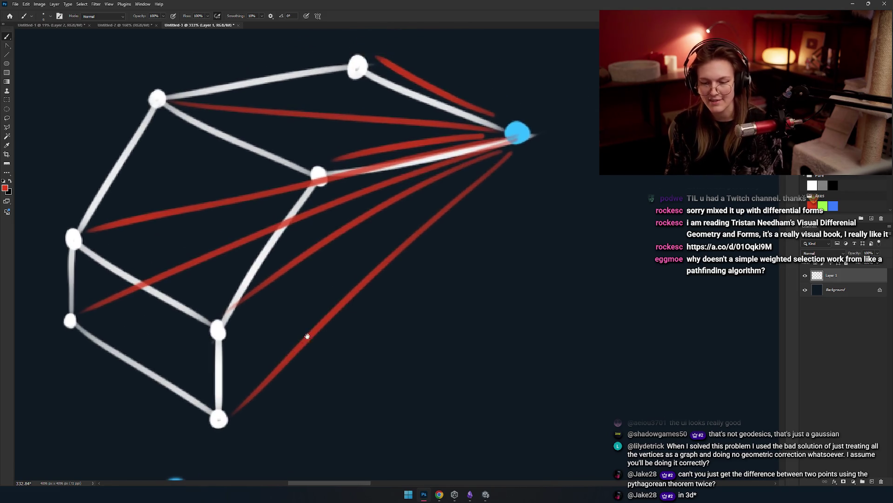
{"action": "left_click_drag", "start_coordinate": [362, 287], "coordinate": [383, 291]}
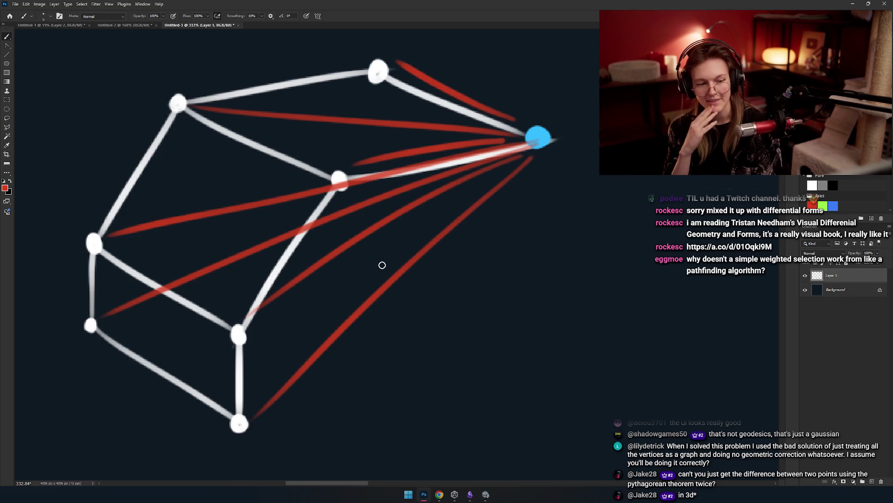
{"action": "key", "text": "ctrl+z"}
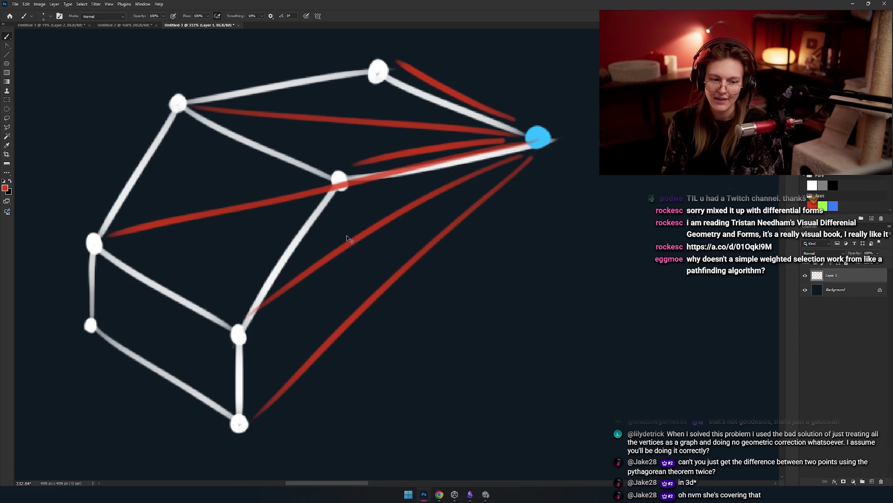
{"action": "key", "text": "ctrl+z"}
{"action": "key", "text": "ctrl+z"}
{"action": "key", "text": "ctrl+z"}
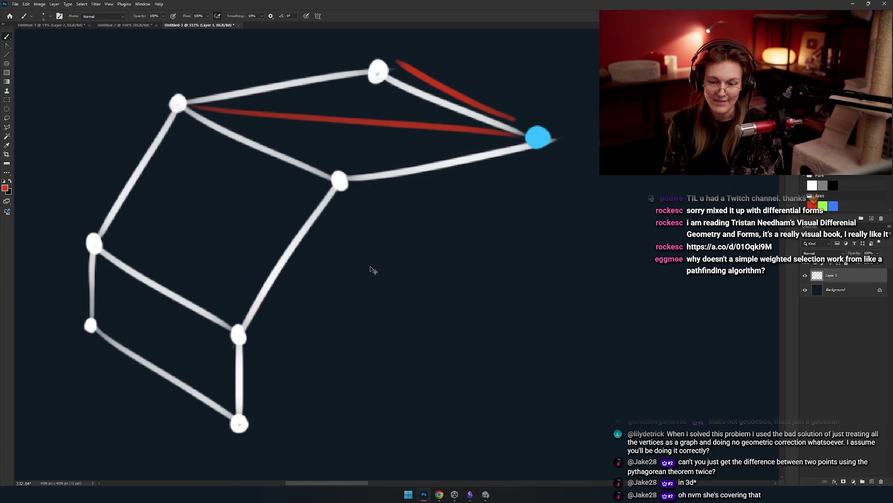
Remove the red strokes and draw a green path from the blue vertex to the circled bottom vertex.
{"action": "key", "text": "ctrl+z"}
{"action": "key", "text": "ctrl+z"}
{"action": "key", "text": "ctrl+z"}
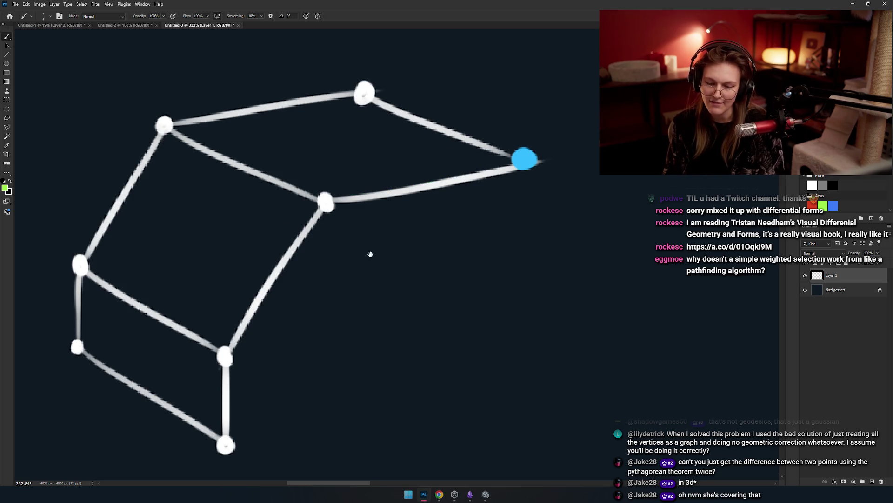
{"action": "scroll", "coordinate": [329, 247], "scroll_direction": "left", "scroll_amount": 2}
{"action": "left_click_drag", "start_coordinate": [280, 424], "coordinate": [284, 414]}
{"action": "key", "text": "ctrl+z"}
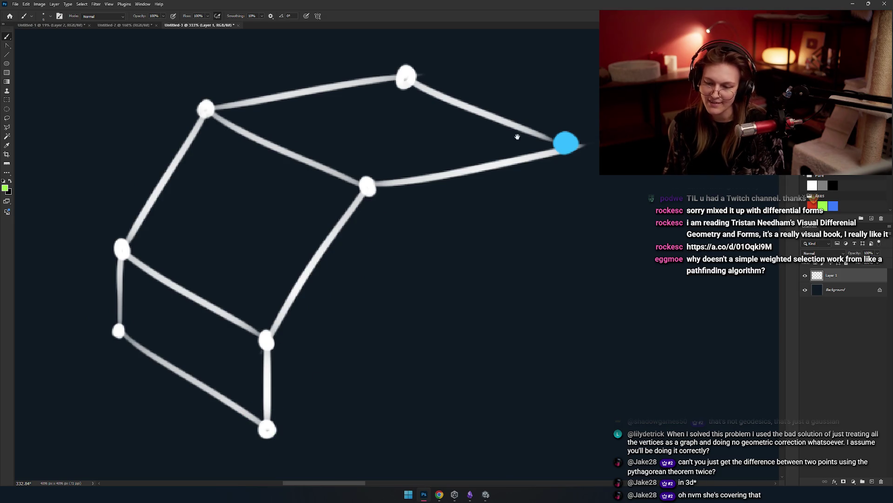
{"action": "mouse_move", "coordinate": [541, 144]}
{"action": "left_mouse_down"}
{"action": "mouse_move", "coordinate": [336, 185]}
{"action": "mouse_move", "coordinate": [267, 319]}
{"action": "left_mouse_up"}
{"action": "left_click_drag", "start_coordinate": [319, 276], "coordinate": [393, 187]}
{"action": "key", "text": "ctrl+z"}
{"action": "mouse_move", "coordinate": [430, 95]}
{"action": "left_mouse_down"}
{"action": "mouse_move", "coordinate": [334, 244]}
{"action": "mouse_move", "coordinate": [330, 332]}
{"action": "mouse_move", "coordinate": [350, 328]}
{"action": "left_mouse_up"}
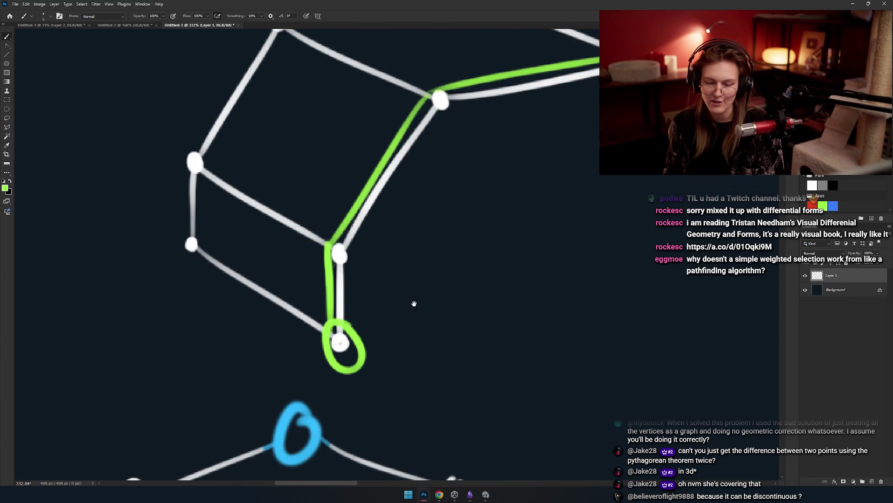
{"action": "left_click_drag", "start_coordinate": [379, 281], "coordinate": [283, 323]}
{"action": "key", "text": "ctrl+z"}
{"action": "left_click_drag", "start_coordinate": [236, 384], "coordinate": [234, 382]}
Add faint white edges and diagonals from the top, upper-left and left vertices.
{"action": "mouse_move", "coordinate": [328, 297]}
{"action": "left_mouse_down"}
{"action": "mouse_move", "coordinate": [419, 284]}
{"action": "mouse_move", "coordinate": [518, 203]}
{"action": "left_mouse_up"}
{"action": "mouse_move", "coordinate": [442, 247]}
{"action": "left_mouse_down"}
{"action": "mouse_move", "coordinate": [430, 226]}
{"action": "mouse_move", "coordinate": [442, 247]}
{"action": "left_mouse_up"}
{"action": "mouse_move", "coordinate": [494, 281]}
{"action": "left_mouse_down"}
{"action": "mouse_move", "coordinate": [433, 247]}
{"action": "mouse_move", "coordinate": [450, 251]}
{"action": "left_mouse_up"}
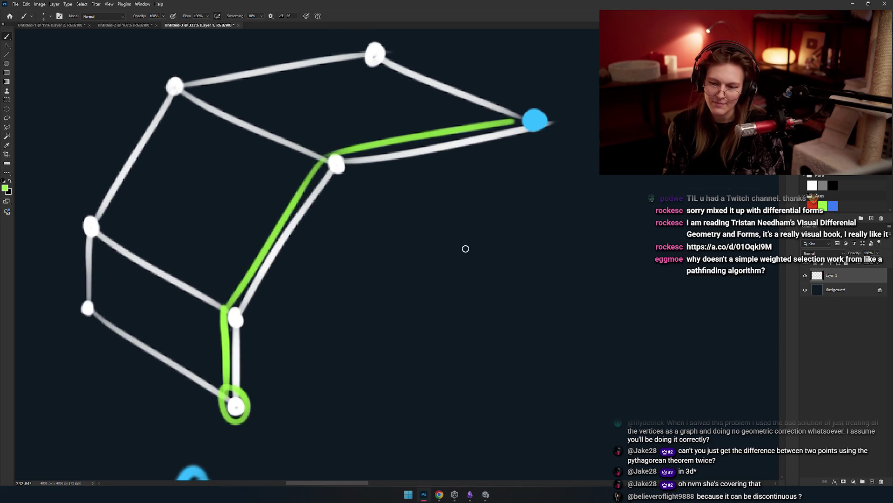
{"action": "scroll", "coordinate": [466, 256], "scroll_direction": "up", "scroll_amount": 1}
{"action": "left_click", "coordinate": [382, 80], "text": "alt"}
{"action": "left_click_drag", "start_coordinate": [382, 82], "coordinate": [376, 112]}
{"action": "left_click_drag", "start_coordinate": [358, 163], "coordinate": [356, 170]}
{"action": "left_click_drag", "start_coordinate": [183, 120], "coordinate": [220, 296]}
{"action": "left_click_drag", "start_coordinate": [99, 257], "coordinate": [212, 390]}
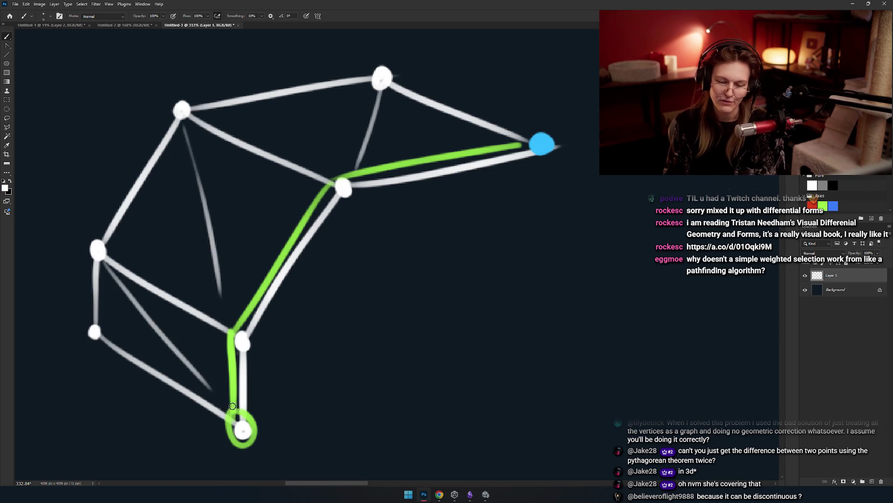
Sample the path's green again and circle the lower-left vertex in green.
{"action": "left_click_drag", "start_coordinate": [280, 238], "coordinate": [316, 291]}
{"action": "left_click_drag", "start_coordinate": [446, 188], "coordinate": [408, 182]}
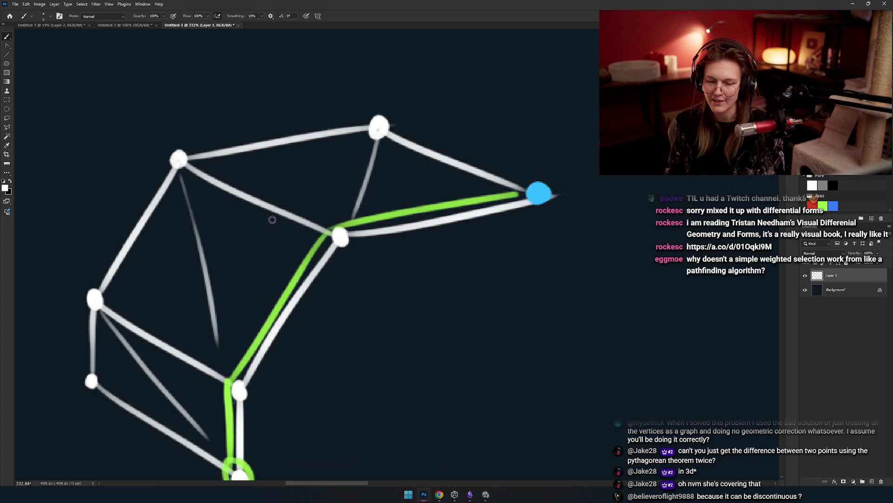
{"action": "scroll", "coordinate": [325, 222], "scroll_direction": "left", "scroll_amount": 3}
{"action": "scroll", "coordinate": [276, 146], "scroll_direction": "down", "scroll_amount": 1}
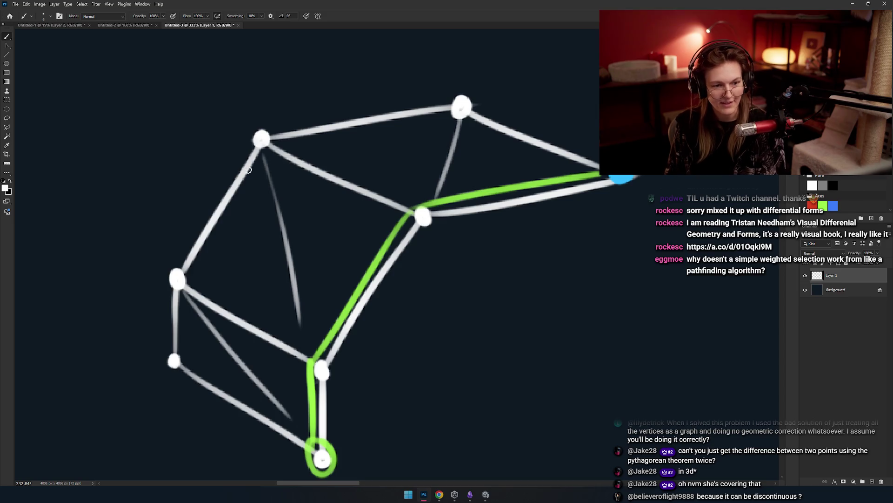
{"action": "scroll", "coordinate": [365, 203], "scroll_direction": "right", "scroll_amount": 1}
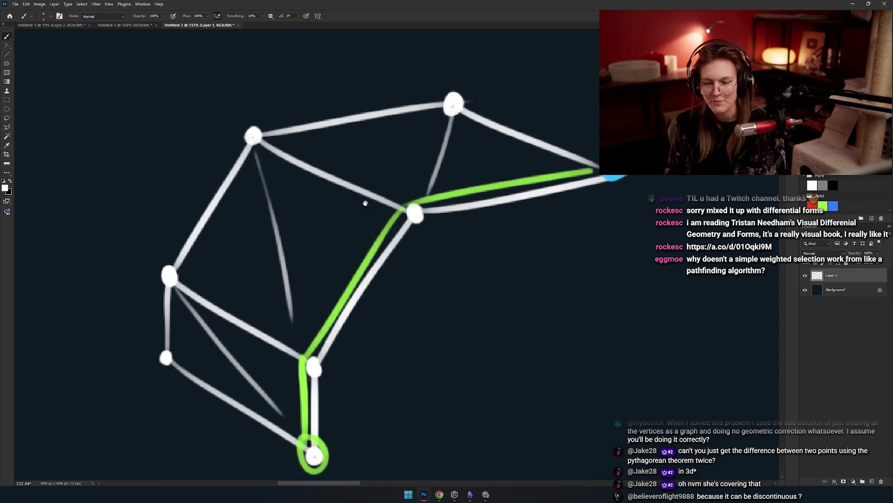
{"action": "left_click", "coordinate": [397, 220], "text": "alt"}
{"action": "mouse_move", "coordinate": [336, 212]}
{"action": "left_mouse_down"}
{"action": "mouse_move", "coordinate": [358, 211]}
{"action": "mouse_move", "coordinate": [349, 225]}
{"action": "mouse_move", "coordinate": [316, 190]}
{"action": "mouse_move", "coordinate": [397, 204]}
{"action": "mouse_move", "coordinate": [372, 274]}
{"action": "left_mouse_up"}
{"action": "key", "text": "ctrl+z"}
{"action": "scroll", "coordinate": [554, 166], "scroll_direction": "up", "scroll_amount": 1}
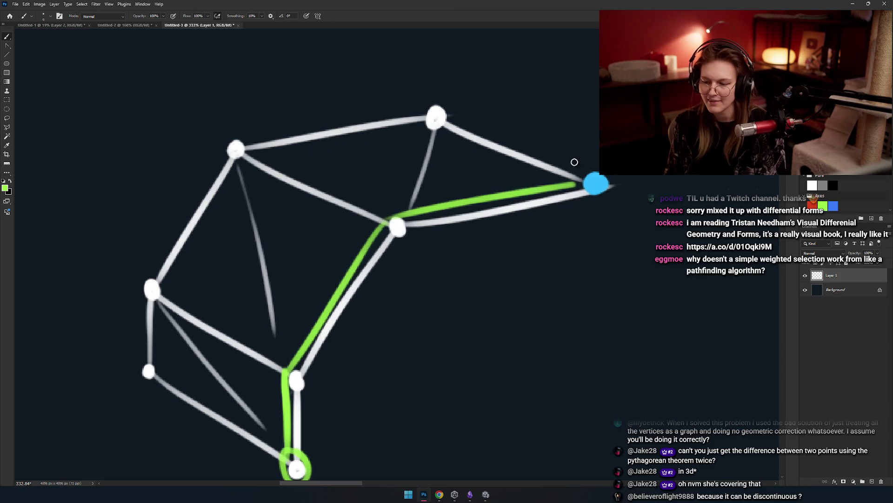
{"action": "mouse_move", "coordinate": [141, 351]}
{"action": "left_mouse_down"}
{"action": "mouse_move", "coordinate": [219, 274]}
{"action": "mouse_move", "coordinate": [237, 286]}
{"action": "mouse_move", "coordinate": [229, 290]}
{"action": "left_mouse_up"}
Draw a second green path from the blue vertex across the mesh to the ringed lower-left vertex.
{"action": "scroll", "coordinate": [323, 255], "scroll_direction": "right", "scroll_amount": 5}
{"action": "scroll", "coordinate": [323, 256], "scroll_direction": "up", "scroll_amount": 2}
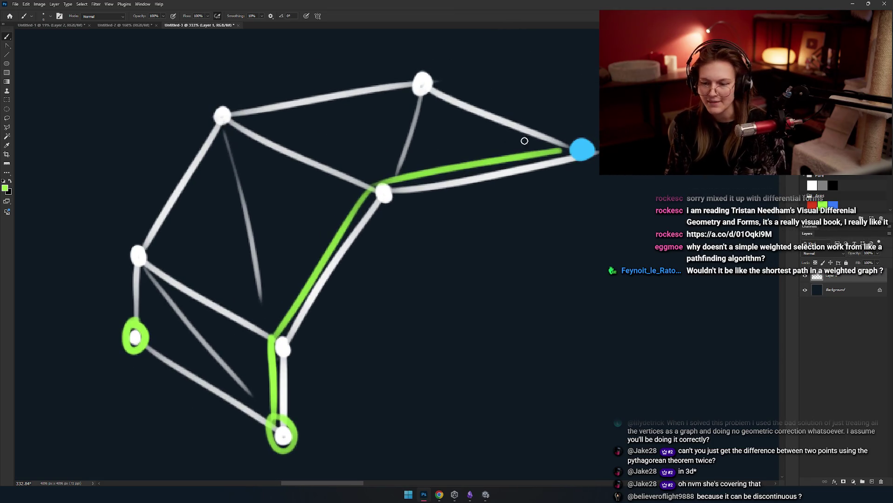
{"action": "left_click_drag", "start_coordinate": [568, 149], "coordinate": [360, 172]}
{"action": "key", "text": "ctrl+z"}
{"action": "left_click_drag", "start_coordinate": [553, 145], "coordinate": [341, 163]}
{"action": "key", "text": "ctrl+z"}
{"action": "left_click_drag", "start_coordinate": [558, 145], "coordinate": [332, 166]}
{"action": "key", "text": "ctrl+z"}
{"action": "left_click_drag", "start_coordinate": [558, 146], "coordinate": [329, 163]}
{"action": "key", "text": "ctrl+z"}
{"action": "left_click_drag", "start_coordinate": [558, 150], "coordinate": [351, 164]}
{"action": "key", "text": "ctrl+z"}
{"action": "mouse_move", "coordinate": [560, 149]}
{"action": "left_mouse_down"}
{"action": "mouse_move", "coordinate": [336, 172]}
{"action": "mouse_move", "coordinate": [200, 275]}
{"action": "left_mouse_up"}
{"action": "key", "text": "ctrl+z"}
{"action": "left_click_drag", "start_coordinate": [334, 171], "coordinate": [187, 289]}
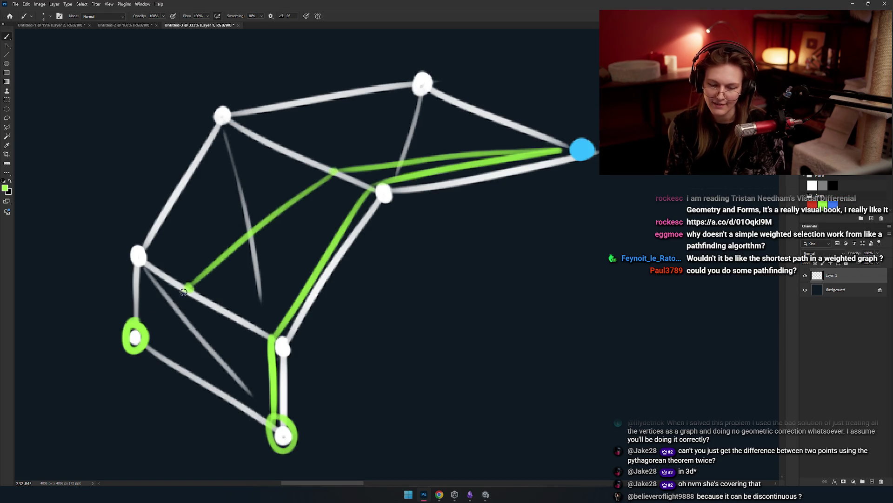
{"action": "left_click", "coordinate": [139, 332], "text": "shift"}
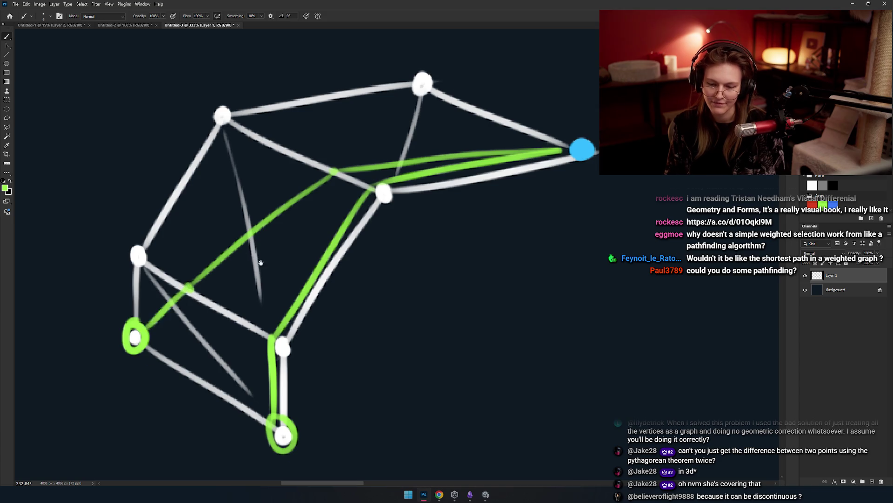
Discard trial green loop strokes, then sample the blue end vertex's colour as the paint colour.
{"action": "left_click_drag", "start_coordinate": [252, 257], "coordinate": [335, 257]}
{"action": "left_click_drag", "start_coordinate": [548, 146], "coordinate": [229, 305]}
{"action": "key", "text": "ctrl+z"}
{"action": "left_click_drag", "start_coordinate": [384, 187], "coordinate": [341, 213]}
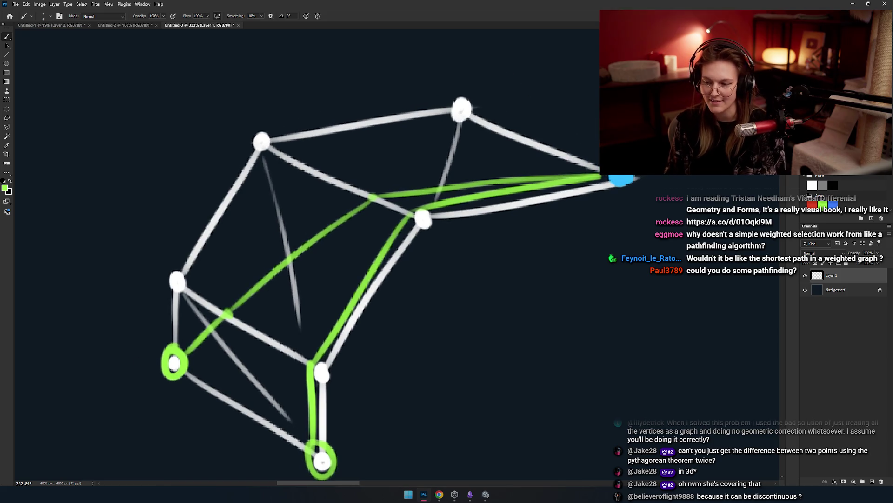
{"action": "left_click_drag", "start_coordinate": [162, 337], "coordinate": [171, 346]}
{"action": "key", "text": "ctrl+z"}
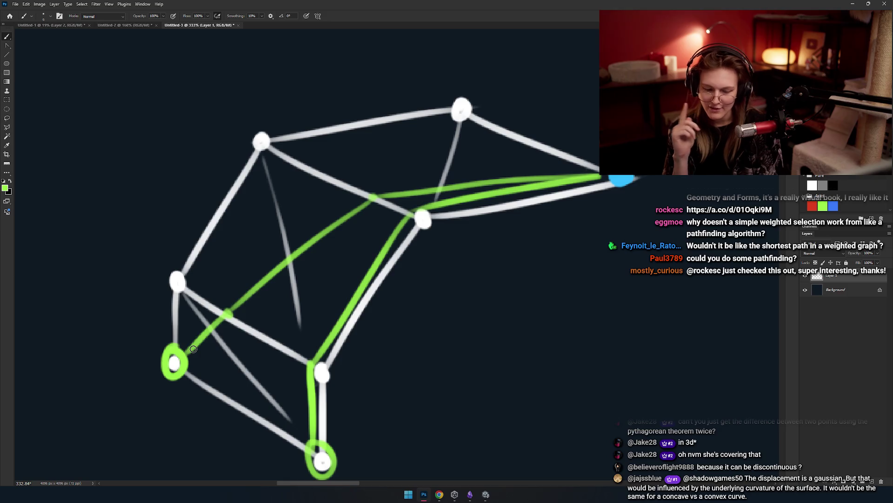
{"action": "mouse_move", "coordinate": [400, 261]}
{"action": "left_mouse_down"}
{"action": "mouse_move", "coordinate": [323, 285]}
{"action": "mouse_move", "coordinate": [349, 263]}
{"action": "mouse_move", "coordinate": [403, 275]}
{"action": "mouse_move", "coordinate": [373, 255]}
{"action": "mouse_move", "coordinate": [356, 229]}
{"action": "mouse_move", "coordinate": [365, 255]}
{"action": "mouse_move", "coordinate": [296, 274]}
{"action": "left_mouse_up"}
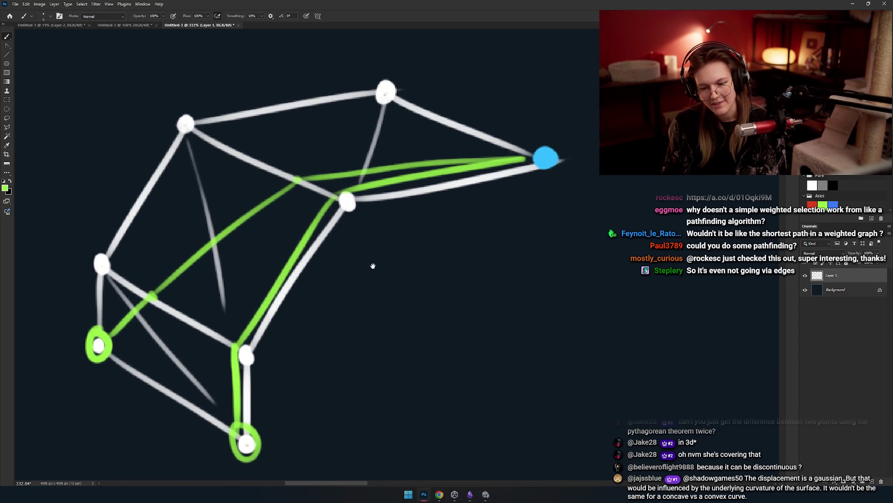
{"action": "left_click_drag", "start_coordinate": [517, 142], "coordinate": [519, 145]}
{"action": "key", "text": "ctrl+z"}
{"action": "mouse_move", "coordinate": [454, 80]}
{"action": "left_mouse_down"}
{"action": "mouse_move", "coordinate": [503, 116]}
{"action": "mouse_move", "coordinate": [497, 71]}
{"action": "mouse_move", "coordinate": [505, 87]}
{"action": "left_mouse_up"}
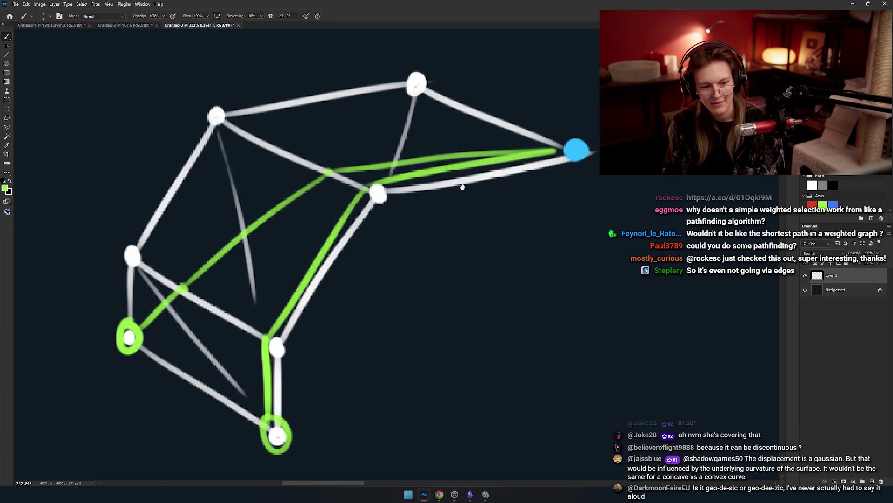
{"action": "left_click_drag", "start_coordinate": [447, 177], "coordinate": [452, 202]}
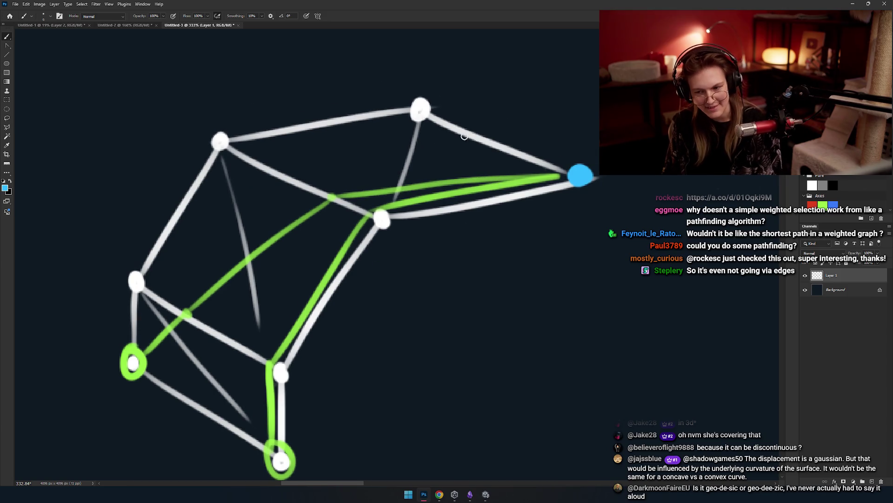
Paint the top vertex and the upper-left vertex of the mesh blue.
{"action": "left_click_drag", "start_coordinate": [425, 140], "coordinate": [400, 165]}
{"action": "left_click", "coordinate": [399, 131]}
{"action": "key", "text": "ctrl+z"}
{"action": "key", "text": "ctrl+shift+z"}
{"action": "key", "text": "ctrl+z"}
{"action": "left_click_drag", "start_coordinate": [373, 165], "coordinate": [400, 173]}
{"action": "left_click", "coordinate": [428, 141]}
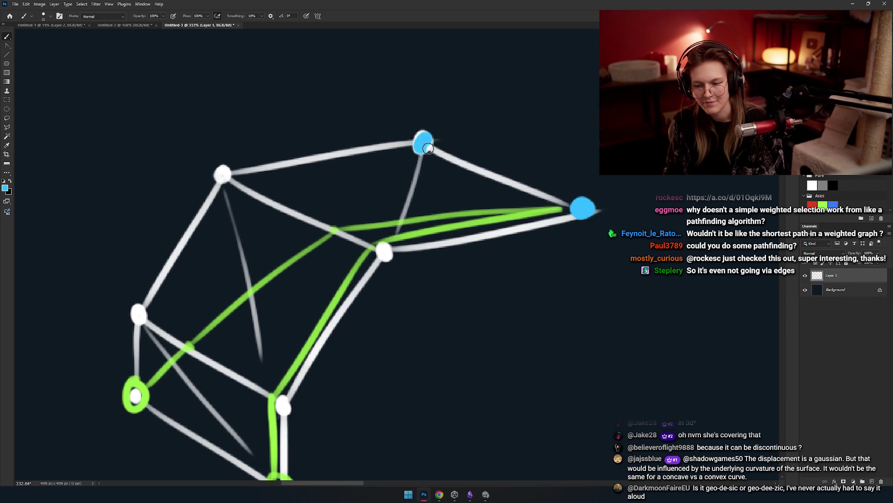
{"action": "left_click", "coordinate": [222, 173]}
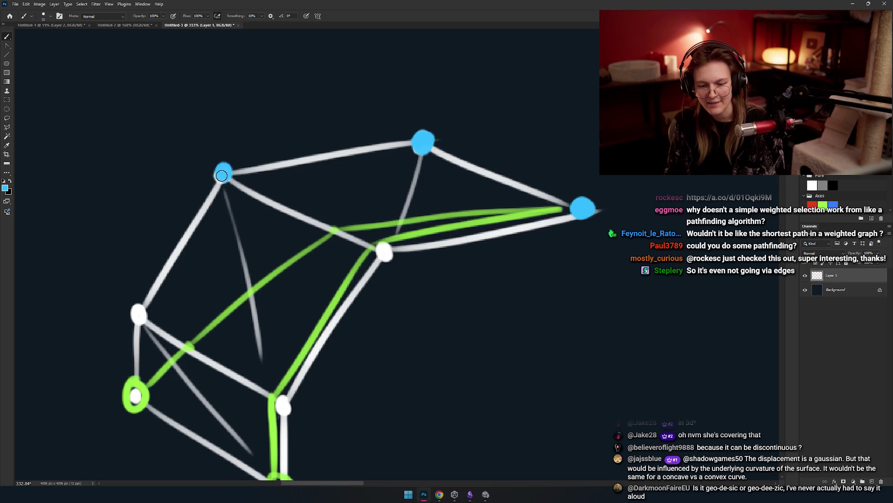
Dab more blue onto the upper-left vertex and ring the upper-left, top and right blue vertices.
{"action": "mouse_move", "coordinate": [333, 213]}
{"action": "left_mouse_down"}
{"action": "mouse_move", "coordinate": [419, 156]}
{"action": "mouse_move", "coordinate": [354, 154]}
{"action": "mouse_move", "coordinate": [404, 237]}
{"action": "mouse_move", "coordinate": [467, 254]}
{"action": "left_mouse_up"}
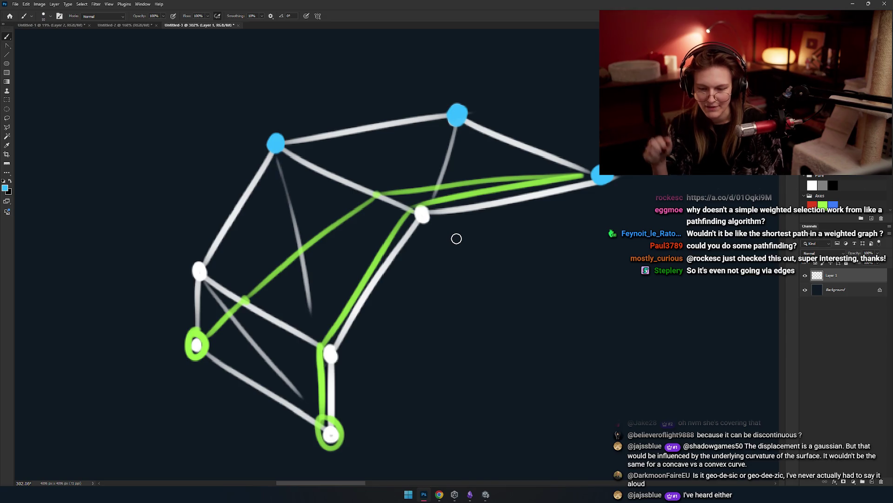
{"action": "left_click", "coordinate": [288, 129]}
{"action": "left_click_drag", "start_coordinate": [278, 126], "coordinate": [280, 128]}
{"action": "left_click_drag", "start_coordinate": [465, 104], "coordinate": [467, 106]}
{"action": "left_click_drag", "start_coordinate": [611, 164], "coordinate": [614, 179]}
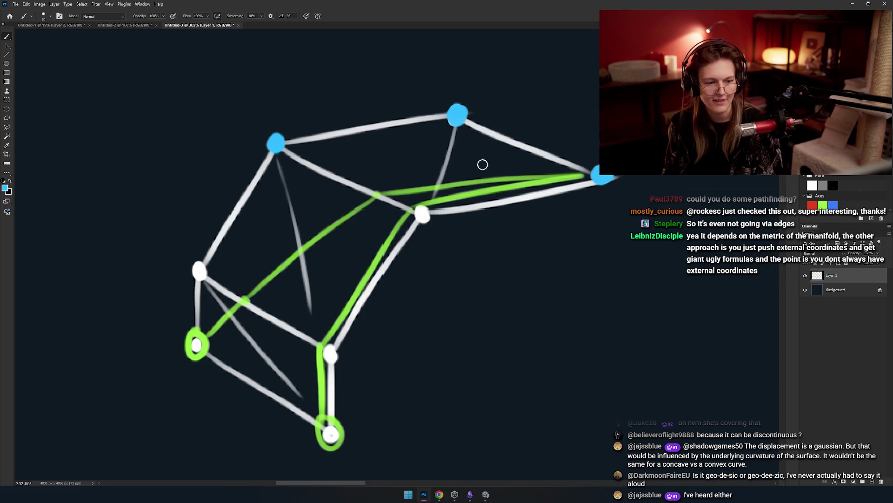
{"action": "left_click_drag", "start_coordinate": [297, 136], "coordinate": [295, 123]}
{"action": "left_click_drag", "start_coordinate": [474, 116], "coordinate": [471, 114]}
{"action": "left_click_drag", "start_coordinate": [605, 160], "coordinate": [607, 172]}
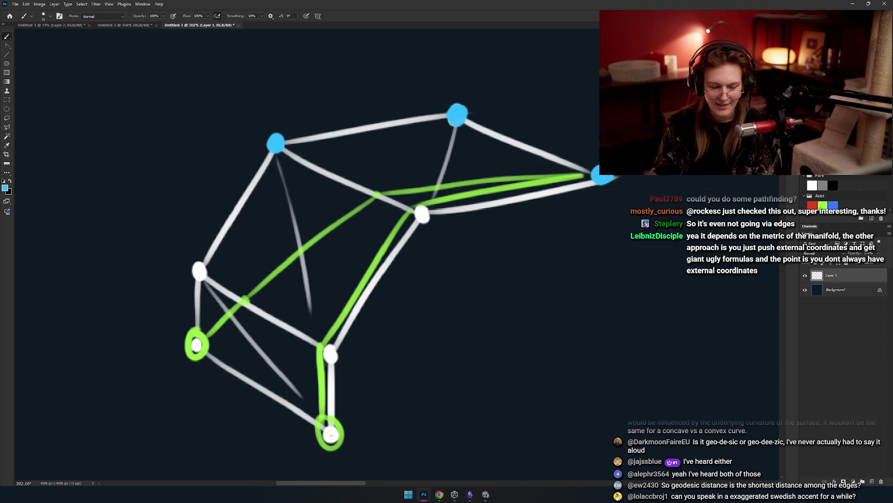
Switch the paint colour back to green, discarding a stray trial stroke.
{"action": "left_click", "coordinate": [300, 253], "text": "alt"}
{"action": "scroll", "coordinate": [317, 230], "scroll_direction": "down", "scroll_amount": 3}
{"action": "scroll", "coordinate": [279, 231], "scroll_direction": "up", "scroll_amount": 3}
{"action": "left_click_drag", "start_coordinate": [339, 167], "coordinate": [347, 283]}
{"action": "key", "text": "ctrl+z"}
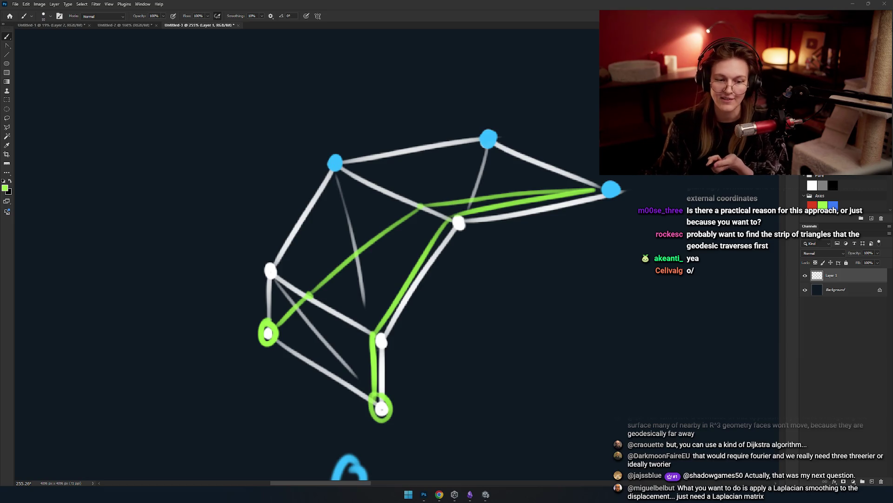
{"action": "key", "text": "alt+Tab"}
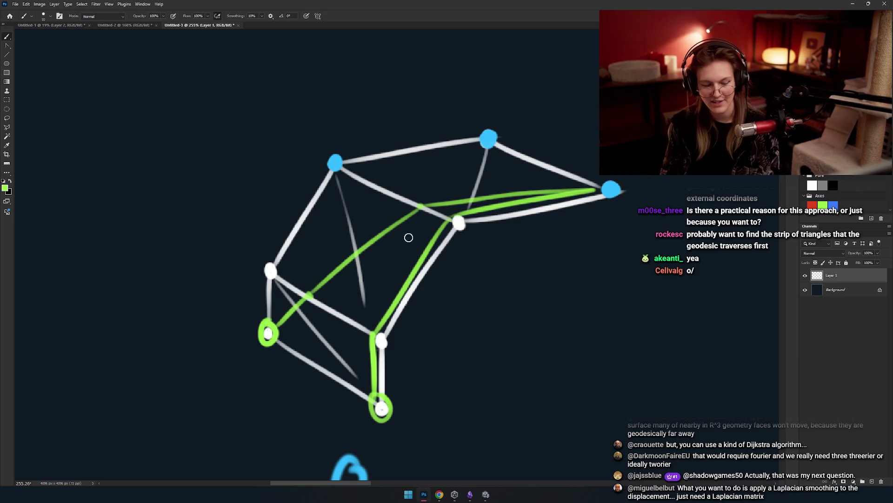
{"action": "left_click_drag", "start_coordinate": [409, 235], "coordinate": [354, 222]}
{"action": "scroll", "coordinate": [373, 207], "scroll_direction": "up", "scroll_amount": 3}
{"action": "scroll", "coordinate": [373, 206], "scroll_direction": "up", "scroll_amount": 1}
{"action": "left_click", "coordinate": [462, 177], "text": "alt"}
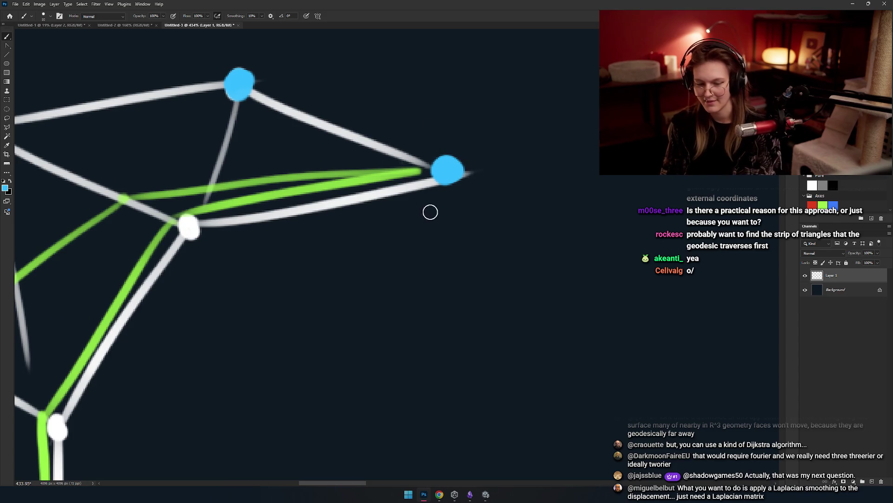
{"action": "mouse_move", "coordinate": [421, 249]}
{"action": "left_mouse_down"}
{"action": "mouse_move", "coordinate": [448, 205]}
{"action": "mouse_move", "coordinate": [469, 240]}
{"action": "left_mouse_up"}
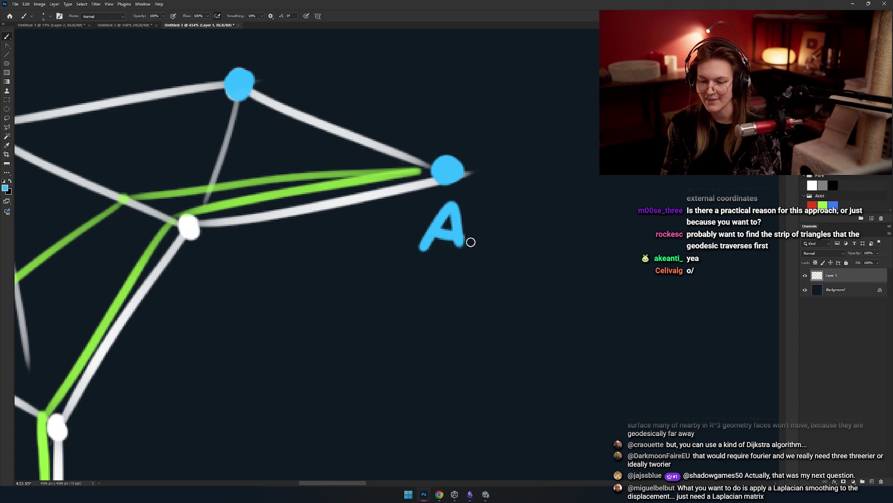
{"action": "scroll", "coordinate": [469, 239], "scroll_direction": "down", "scroll_amount": 3}
{"action": "scroll", "coordinate": [360, 240], "scroll_direction": "up", "scroll_amount": 3}
{"action": "left_click", "coordinate": [276, 368], "text": "alt"}
{"action": "left_click_drag", "start_coordinate": [301, 350], "coordinate": [303, 387]}
{"action": "left_click_drag", "start_coordinate": [302, 350], "coordinate": [304, 387]}
{"action": "left_click_drag", "start_coordinate": [326, 372], "coordinate": [228, 402]}
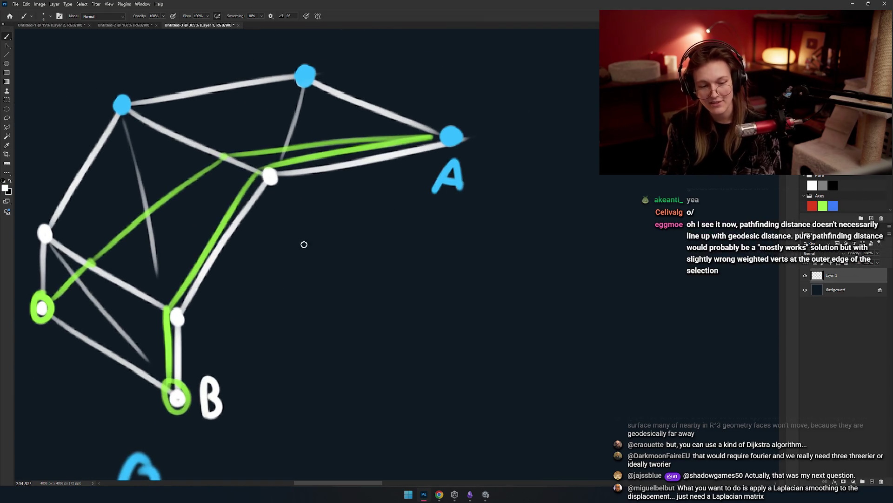
{"action": "left_click_drag", "start_coordinate": [418, 184], "coordinate": [453, 189]}
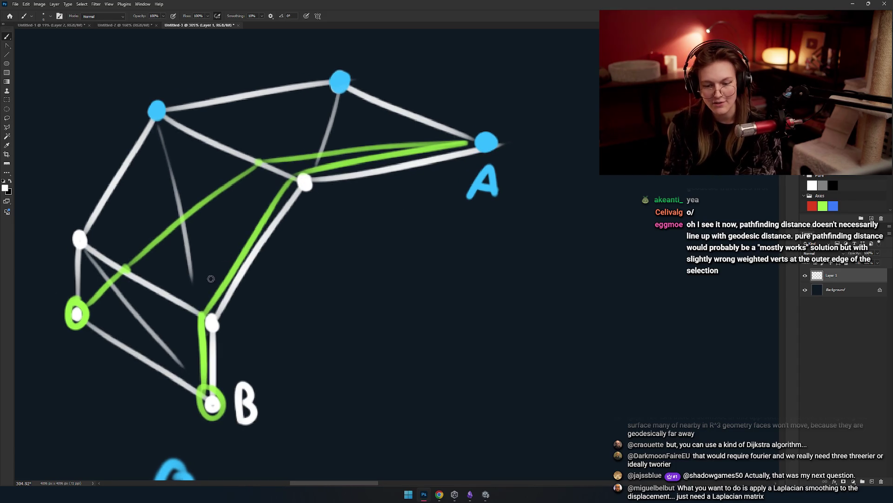
{"action": "scroll", "coordinate": [341, 241], "scroll_direction": "left", "scroll_amount": 5}
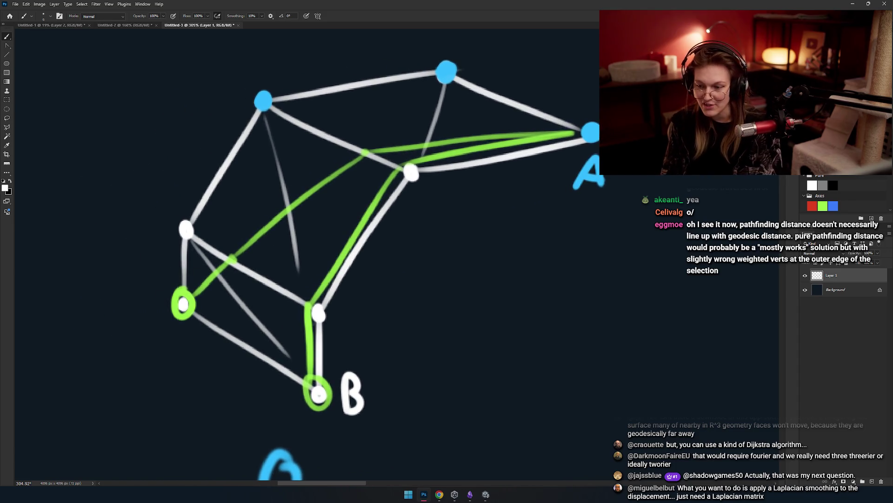
{"action": "left_click_drag", "start_coordinate": [157, 313], "coordinate": [153, 342]}
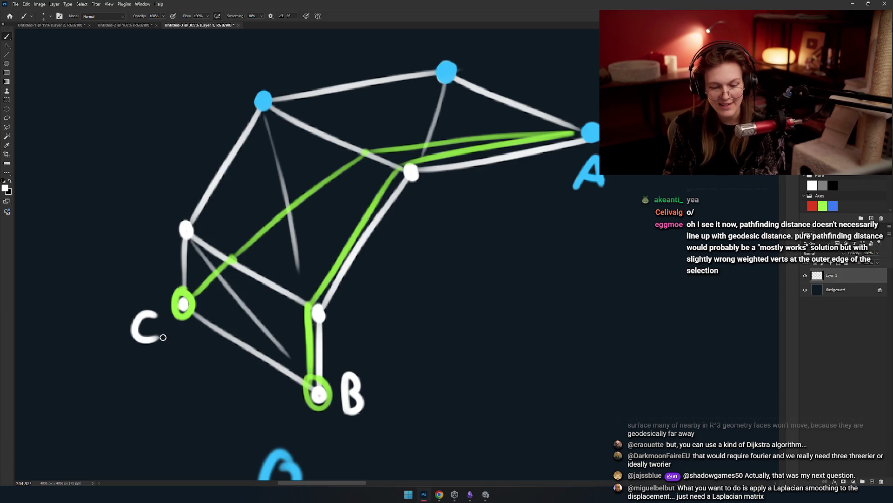
{"action": "left_click_drag", "start_coordinate": [221, 314], "coordinate": [185, 332]}
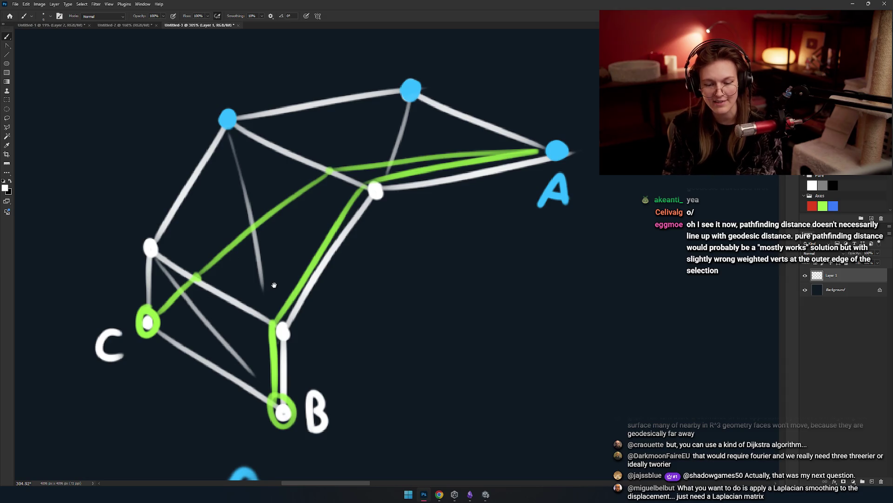
{"action": "left_click_drag", "start_coordinate": [271, 287], "coordinate": [313, 276]}
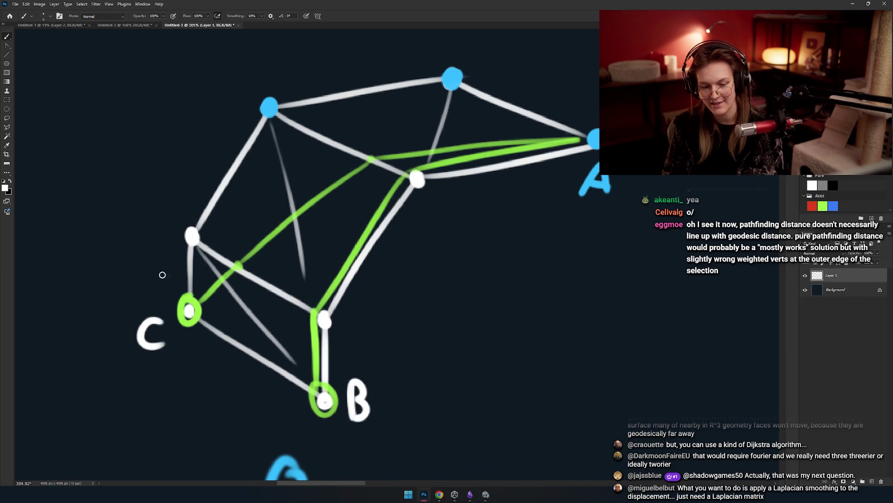
{"action": "mouse_move", "coordinate": [203, 302]}
{"action": "left_mouse_down"}
{"action": "mouse_move", "coordinate": [230, 291]}
{"action": "mouse_move", "coordinate": [186, 292]}
{"action": "left_mouse_up"}
{"action": "key", "text": "ctrl+z"}
{"action": "key", "text": "ctrl+z"}
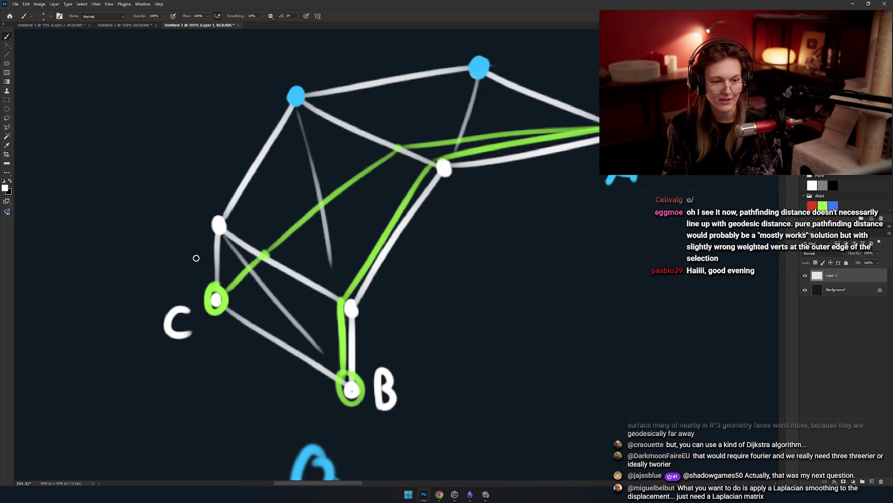
{"action": "left_click_drag", "start_coordinate": [296, 268], "coordinate": [236, 284]}
{"action": "left_click_drag", "start_coordinate": [229, 230], "coordinate": [254, 242]}
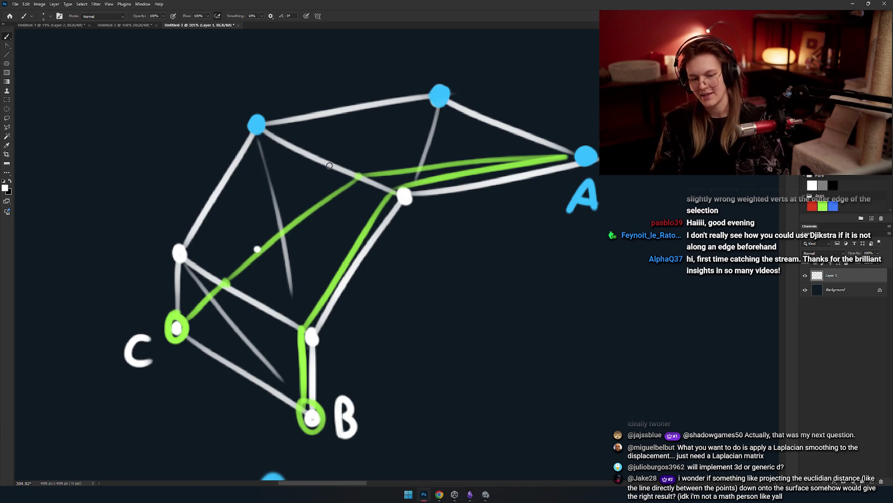
{"action": "left_click_drag", "start_coordinate": [343, 213], "coordinate": [238, 278]}
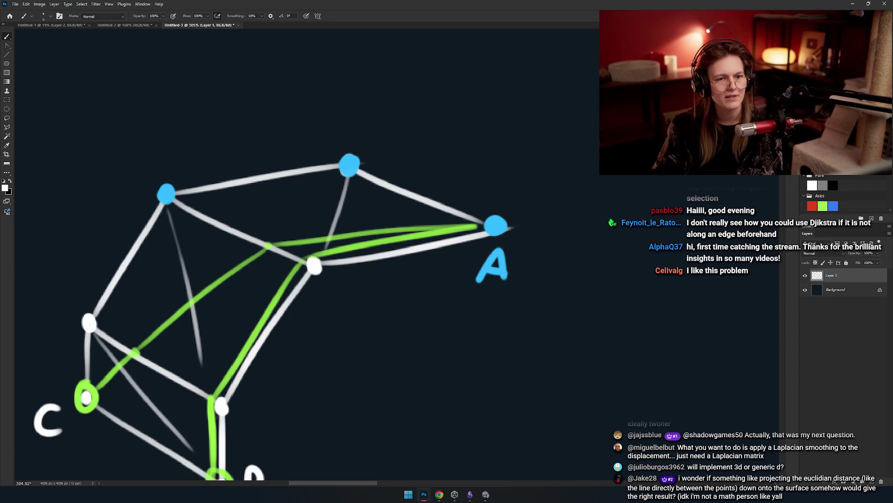
{"action": "key", "text": "alt+Tab"}
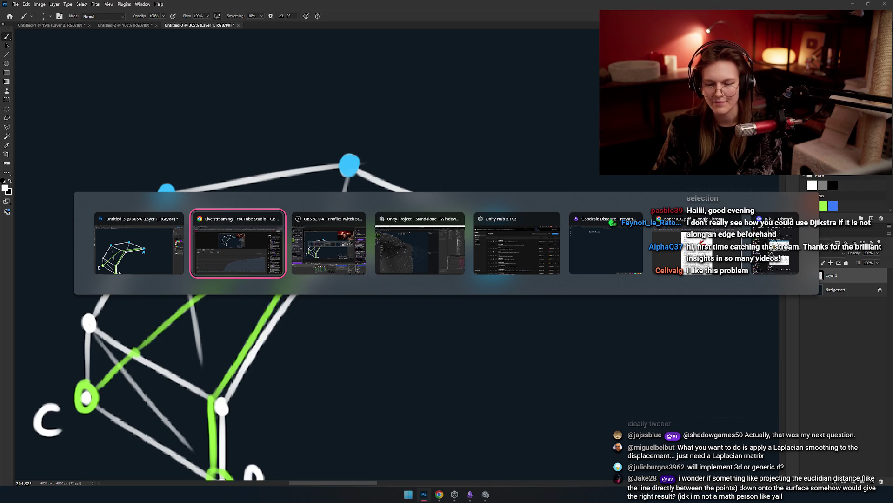
{"action": "key", "text": "alt+Tab"}
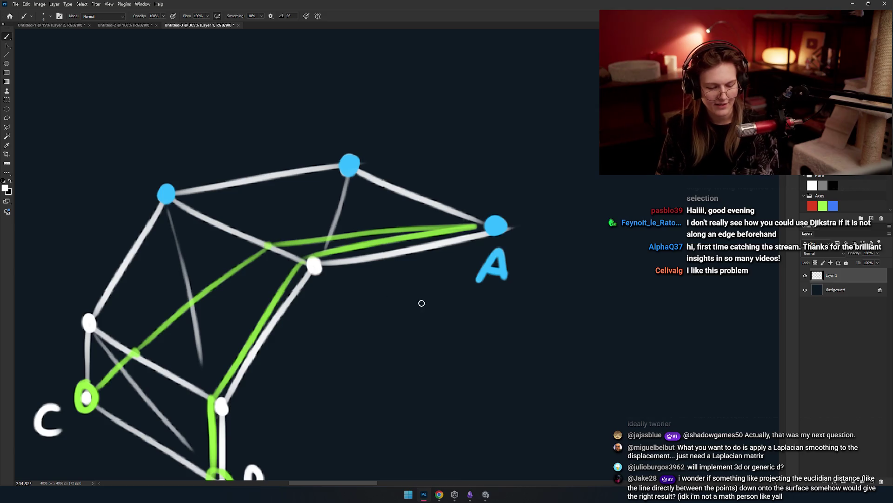
Draw a large white S curve on the empty canvas beside the mesh and zoom in on it.
{"action": "mouse_move", "coordinate": [394, 219]}
{"action": "left_mouse_down"}
{"action": "mouse_move", "coordinate": [421, 319]}
{"action": "mouse_move", "coordinate": [454, 200]}
{"action": "mouse_move", "coordinate": [525, 247]}
{"action": "mouse_move", "coordinate": [385, 177]}
{"action": "left_mouse_up"}
{"action": "scroll", "coordinate": [356, 203], "scroll_direction": "right", "scroll_amount": 3}
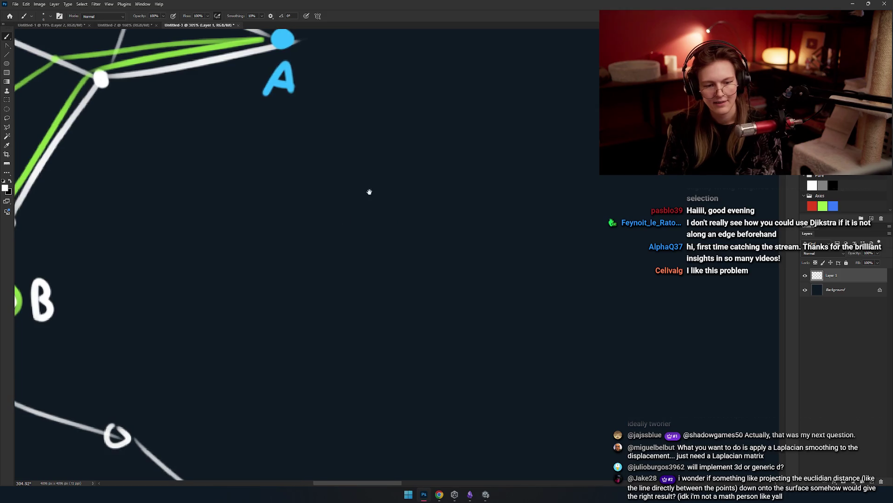
{"action": "left_click_drag", "start_coordinate": [460, 154], "coordinate": [454, 208]}
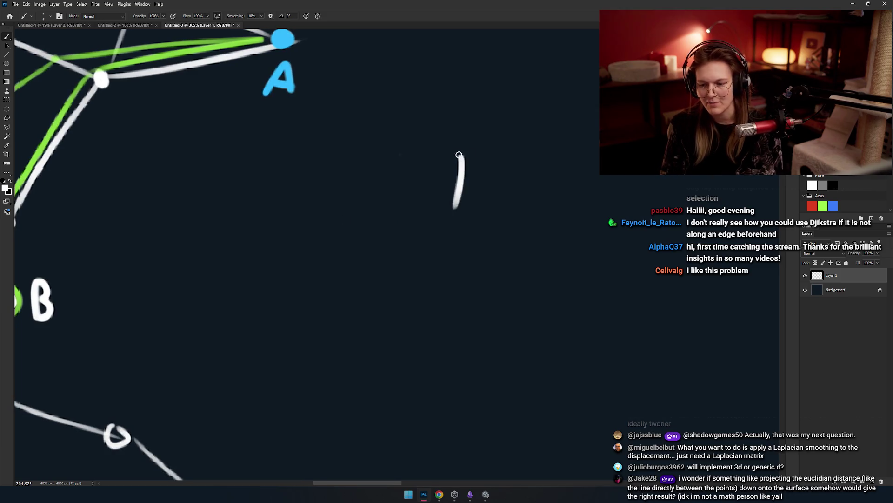
{"action": "mouse_move", "coordinate": [464, 154]}
{"action": "left_mouse_down"}
{"action": "mouse_move", "coordinate": [306, 261]}
{"action": "mouse_move", "coordinate": [284, 363]}
{"action": "left_mouse_up"}
{"action": "left_click_drag", "start_coordinate": [368, 325], "coordinate": [388, 232]}
{"action": "key", "text": "ctrl+z"}
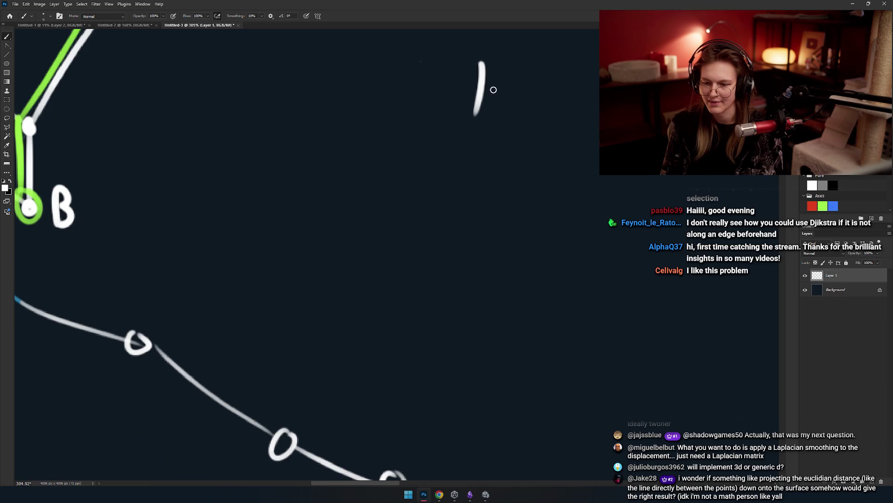
{"action": "mouse_move", "coordinate": [477, 67]}
{"action": "left_mouse_down"}
{"action": "mouse_move", "coordinate": [447, 285]}
{"action": "mouse_move", "coordinate": [300, 267]}
{"action": "mouse_move", "coordinate": [267, 285]}
{"action": "mouse_move", "coordinate": [469, 196]}
{"action": "mouse_move", "coordinate": [484, 131]}
{"action": "mouse_move", "coordinate": [467, 212]}
{"action": "mouse_move", "coordinate": [268, 254]}
{"action": "left_mouse_up"}
{"action": "key", "text": "ctrl+z"}
{"action": "scroll", "coordinate": [499, 210], "scroll_direction": "down", "scroll_amount": 2}
{"action": "scroll", "coordinate": [493, 223], "scroll_direction": "up", "scroll_amount": 4}
{"action": "mouse_move", "coordinate": [492, 258]}
{"action": "left_mouse_down"}
{"action": "mouse_move", "coordinate": [491, 234]}
{"action": "mouse_move", "coordinate": [506, 251]}
{"action": "left_mouse_up"}
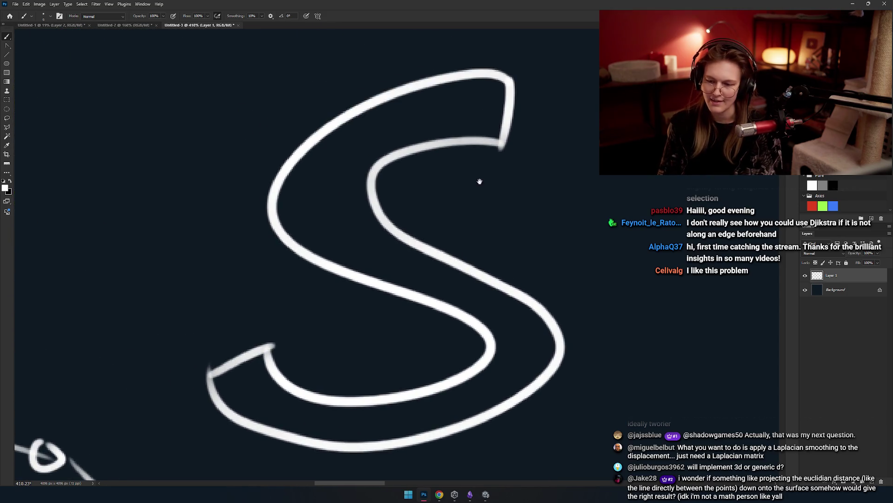
Paint a blue dot on the S's upper curve and a red dot on its lower curve, labelling the blue one A.
{"action": "left_click", "coordinate": [454, 141]}
{"action": "key", "text": "ctrl+z"}
{"action": "left_click", "coordinate": [455, 141]}
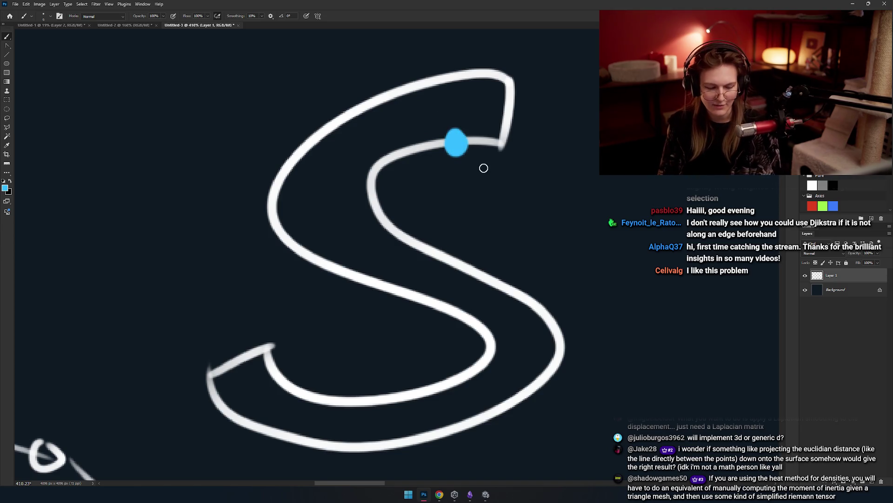
{"action": "left_click", "coordinate": [302, 392]}
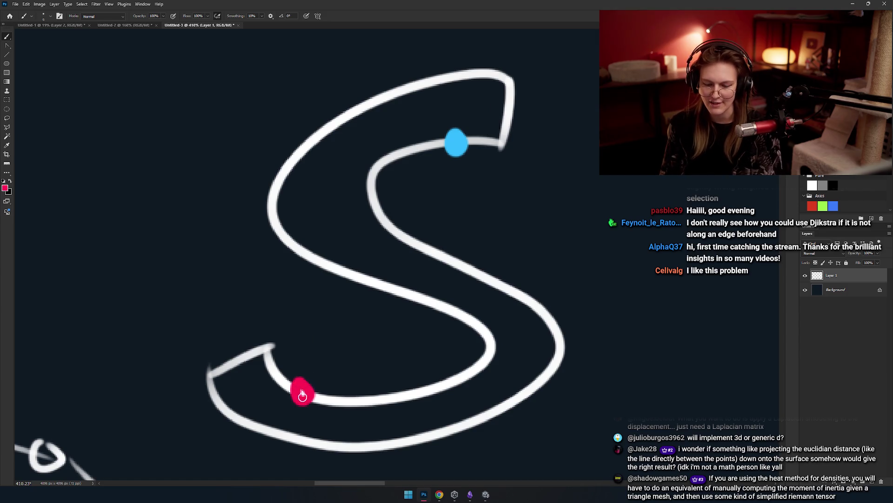
{"action": "scroll", "coordinate": [373, 326], "scroll_direction": "left", "scroll_amount": 2}
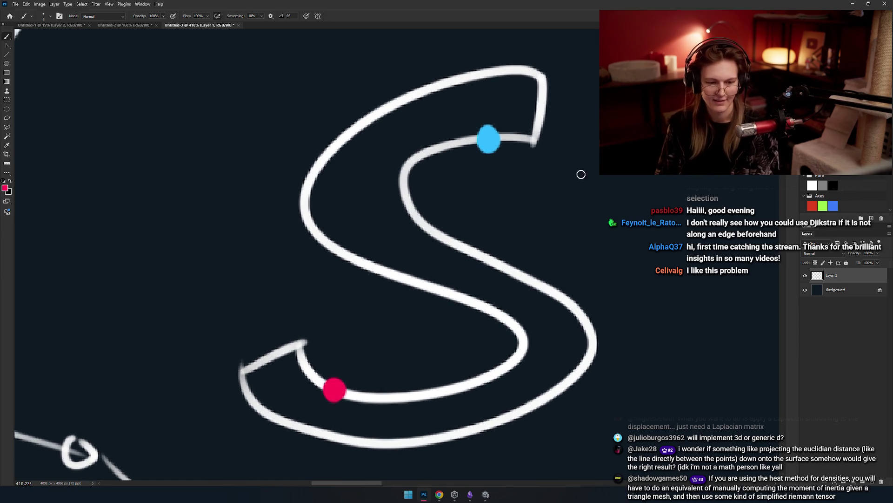
{"action": "left_click_drag", "start_coordinate": [512, 193], "coordinate": [543, 194]}
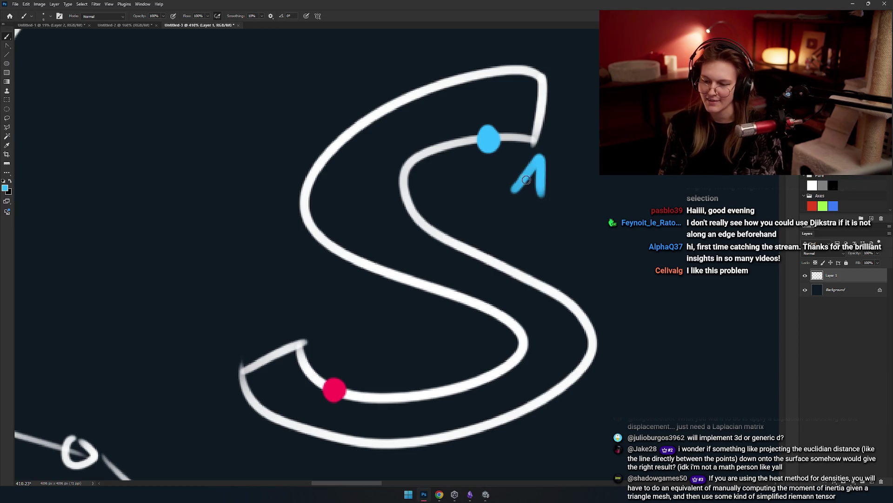
{"action": "left_click_drag", "start_coordinate": [348, 356], "coordinate": [399, 325]}
Label the red dot B and draw a straight yellow line from A to B.
{"action": "key", "text": "x"}
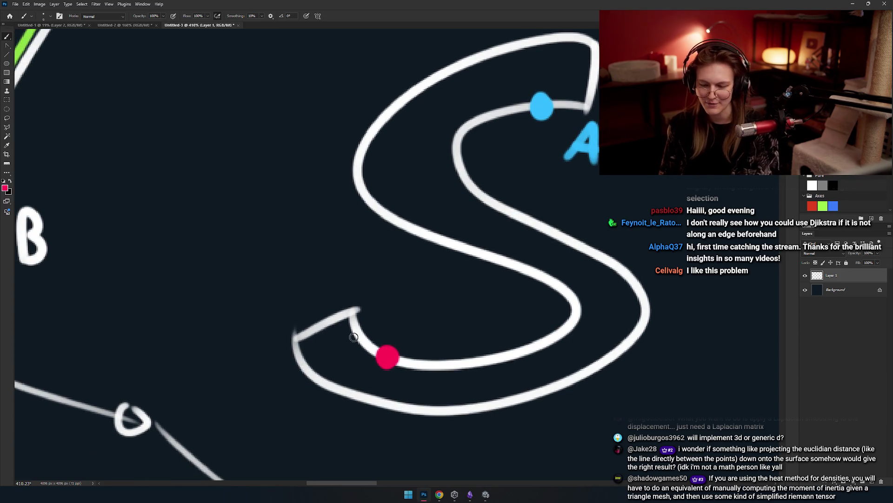
{"action": "mouse_move", "coordinate": [314, 280]}
{"action": "left_mouse_down"}
{"action": "mouse_move", "coordinate": [321, 308]}
{"action": "mouse_move", "coordinate": [305, 309]}
{"action": "mouse_move", "coordinate": [321, 298]}
{"action": "mouse_move", "coordinate": [309, 313]}
{"action": "left_mouse_up"}
{"action": "key", "text": "ctrl+z"}
{"action": "key", "text": "ctrl+z"}
{"action": "key", "text": "ctrl+z"}
{"action": "scroll", "coordinate": [389, 275], "scroll_direction": "right", "scroll_amount": 5}
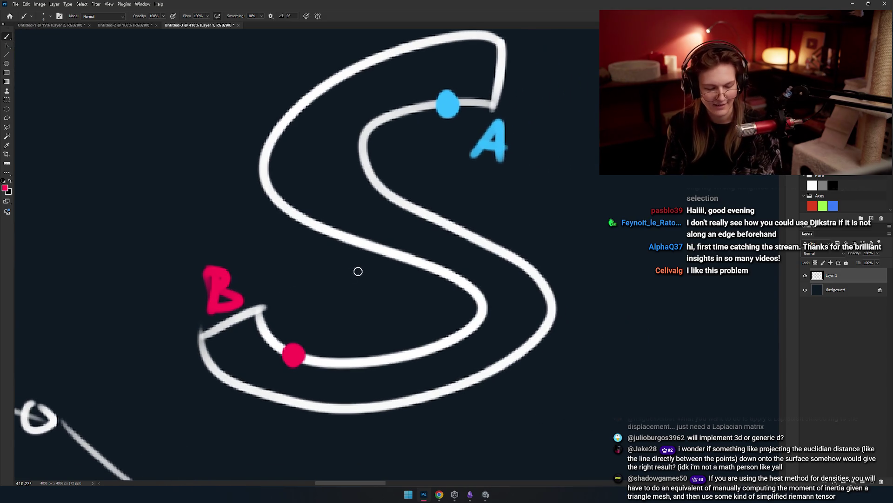
{"action": "right_click", "coordinate": [384, 166], "text": "alt+shift"}
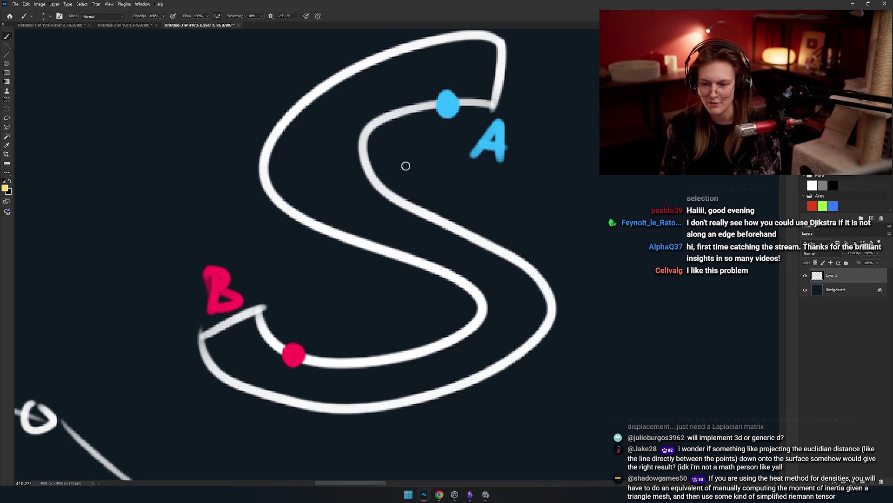
{"action": "mouse_move", "coordinate": [438, 119]}
{"action": "left_mouse_down"}
{"action": "mouse_move", "coordinate": [409, 181]}
{"action": "mouse_move", "coordinate": [297, 350]}
{"action": "left_mouse_up"}
{"action": "scroll", "coordinate": [419, 279], "scroll_direction": "up", "scroll_amount": 1}
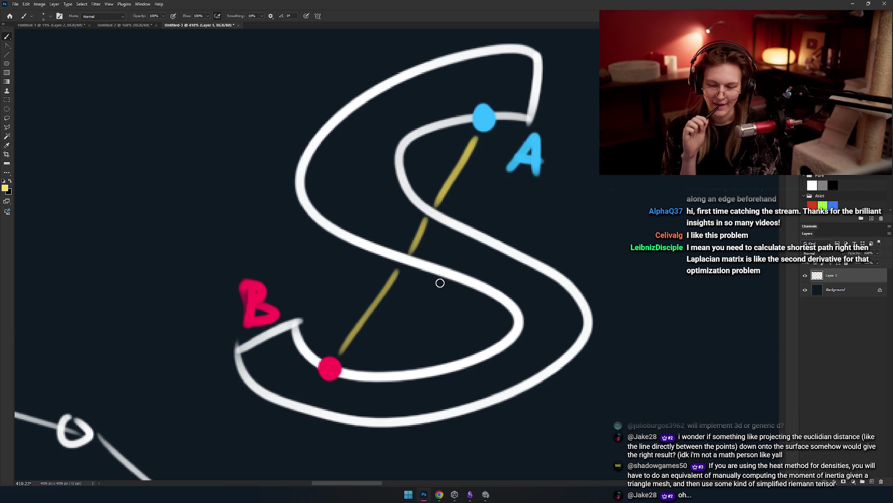
Trace a green path along the S curve from A around to B.
{"action": "left_click", "coordinate": [822, 205]}
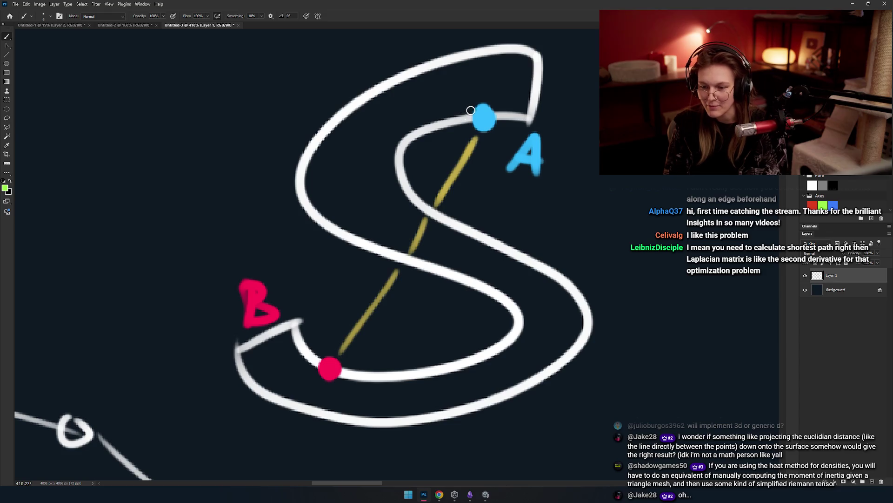
{"action": "mouse_move", "coordinate": [470, 111]}
{"action": "left_mouse_down"}
{"action": "mouse_move", "coordinate": [425, 118]}
{"action": "mouse_move", "coordinate": [401, 136]}
{"action": "mouse_move", "coordinate": [393, 170]}
{"action": "mouse_move", "coordinate": [407, 197]}
{"action": "left_mouse_up"}
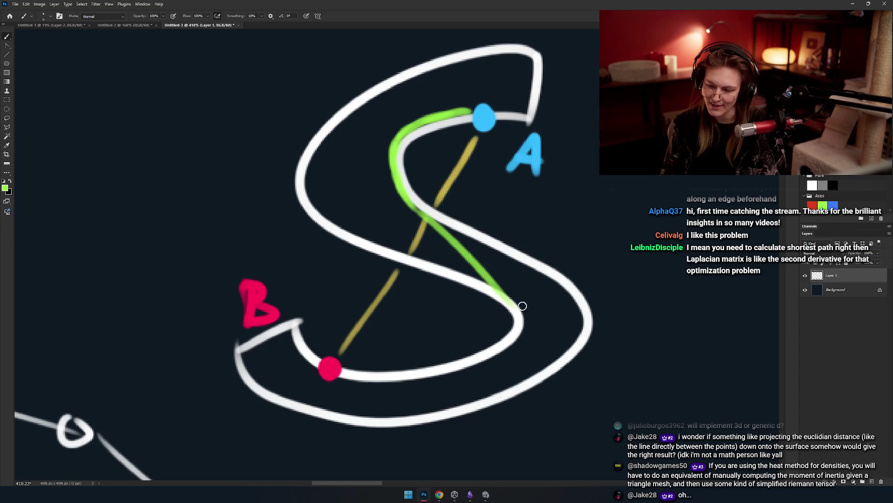
{"action": "mouse_move", "coordinate": [493, 279]}
{"action": "left_mouse_down"}
{"action": "mouse_move", "coordinate": [525, 329]}
{"action": "mouse_move", "coordinate": [508, 354]}
{"action": "mouse_move", "coordinate": [343, 376]}
{"action": "left_mouse_up"}
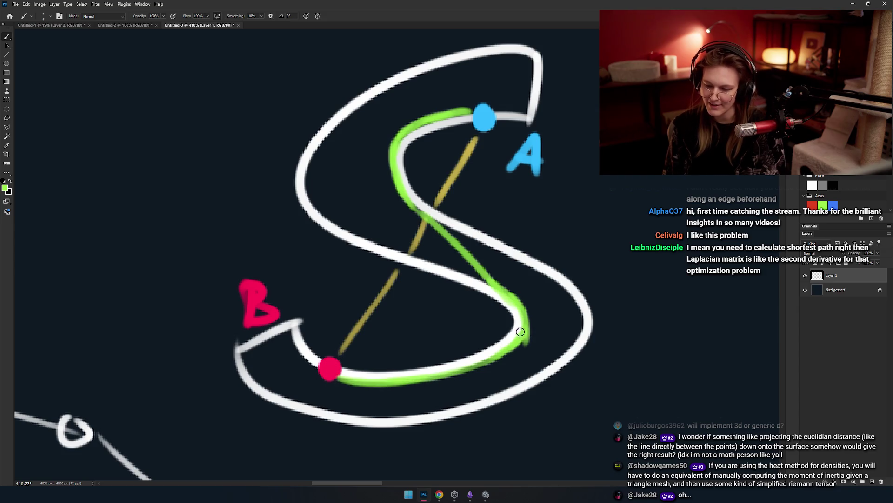
Paint a green arrow to the left of the S pointing at the green path.
{"action": "left_click_drag", "start_coordinate": [486, 225], "coordinate": [459, 240]}
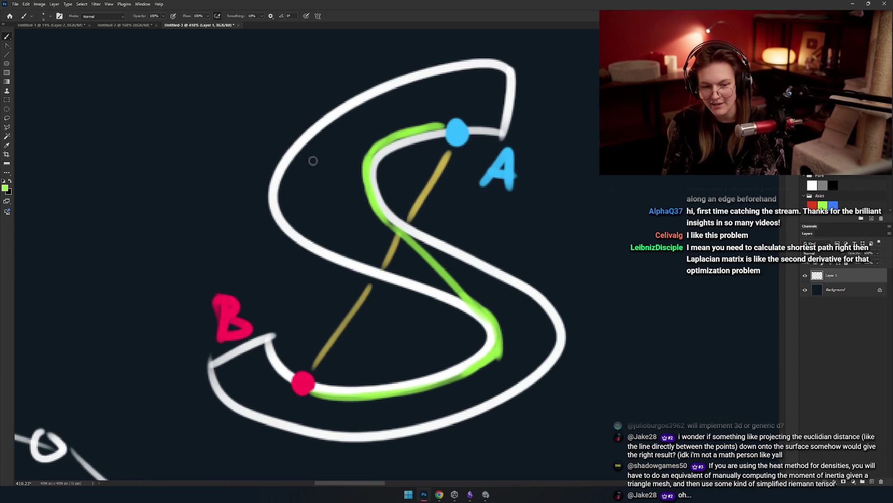
{"action": "left_click_drag", "start_coordinate": [335, 145], "coordinate": [359, 145]}
{"action": "key", "text": "ctrl+z"}
{"action": "mouse_move", "coordinate": [305, 173]}
{"action": "left_mouse_down"}
{"action": "mouse_move", "coordinate": [356, 158]}
{"action": "mouse_move", "coordinate": [354, 180]}
{"action": "left_mouse_up"}
{"action": "key", "text": "ctrl+z"}
{"action": "left_click_drag", "start_coordinate": [336, 163], "coordinate": [335, 202]}
{"action": "mouse_move", "coordinate": [427, 200]}
{"action": "left_mouse_down"}
{"action": "mouse_move", "coordinate": [392, 190]}
{"action": "mouse_move", "coordinate": [397, 176]}
{"action": "mouse_move", "coordinate": [435, 157]}
{"action": "left_mouse_up"}
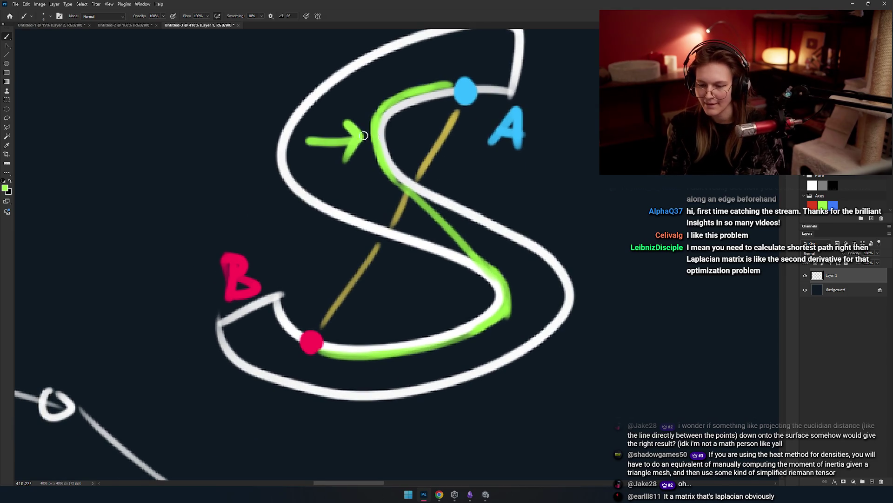
{"action": "mouse_move", "coordinate": [358, 335]}
{"action": "left_mouse_down"}
{"action": "mouse_move", "coordinate": [495, 205]}
{"action": "mouse_move", "coordinate": [510, 212]}
{"action": "left_mouse_up"}
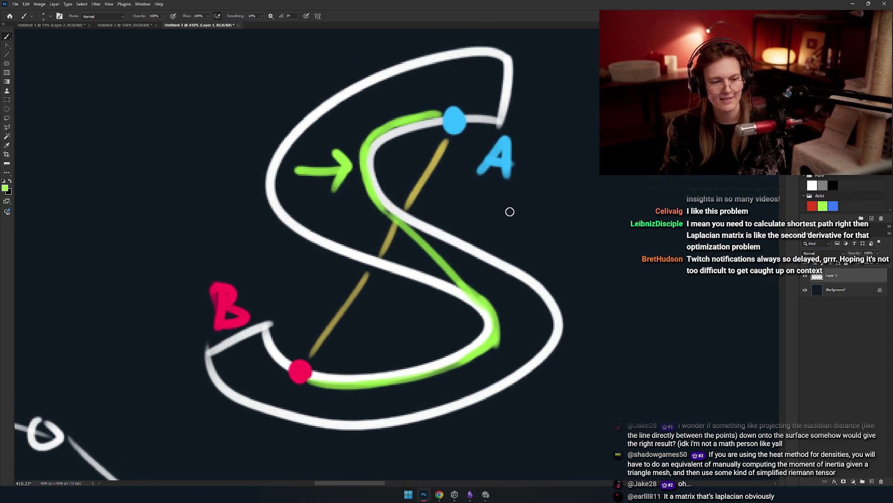
Remove the old green arrow and repaint it to the left of the S.
{"action": "key", "text": "ctrl+z"}
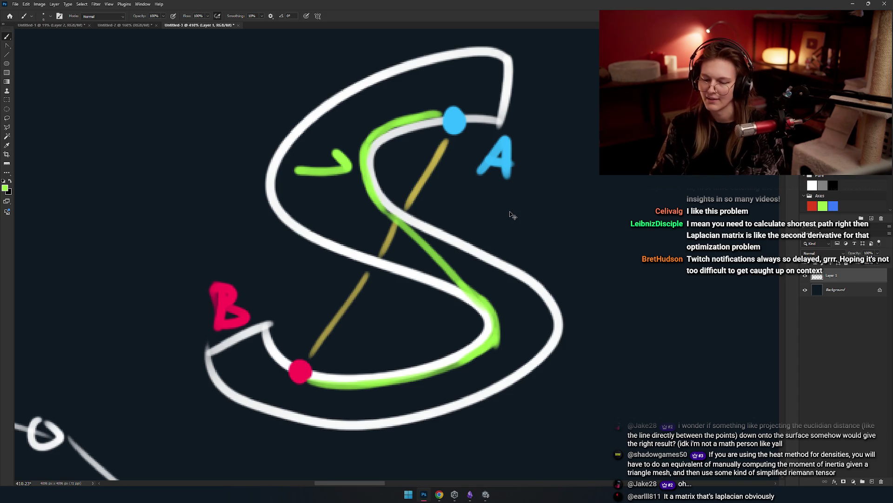
{"action": "key", "text": "ctrl+z"}
{"action": "scroll", "coordinate": [375, 285], "scroll_direction": "right", "scroll_amount": 2}
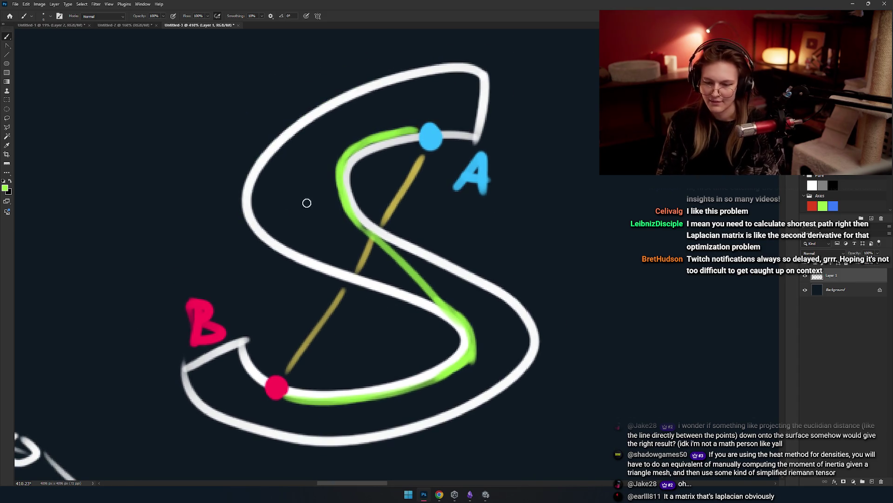
{"action": "mouse_move", "coordinate": [264, 191]}
{"action": "left_mouse_down"}
{"action": "mouse_move", "coordinate": [321, 189]}
{"action": "mouse_move", "coordinate": [306, 209]}
{"action": "left_mouse_up"}
{"action": "key", "text": "ctrl+z"}
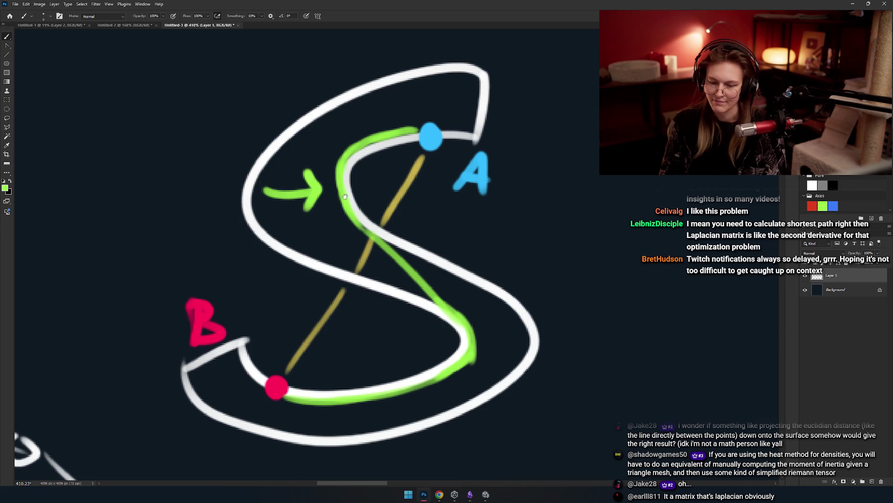
{"action": "scroll", "coordinate": [359, 199], "scroll_direction": "left", "scroll_amount": 5}
{"action": "scroll", "coordinate": [335, 191], "scroll_direction": "up", "scroll_amount": 1}
Hand-letter 'Geodesic' in green beside the arrow, then zoom out.
{"action": "mouse_move", "coordinate": [368, 186]}
{"action": "left_mouse_down"}
{"action": "mouse_move", "coordinate": [345, 202]}
{"action": "mouse_move", "coordinate": [370, 210]}
{"action": "left_mouse_up"}
{"action": "key", "text": "ctrl+z"}
{"action": "mouse_move", "coordinate": [334, 204]}
{"action": "left_mouse_down"}
{"action": "mouse_move", "coordinate": [339, 188]}
{"action": "mouse_move", "coordinate": [305, 205]}
{"action": "mouse_move", "coordinate": [290, 190]}
{"action": "mouse_move", "coordinate": [298, 205]}
{"action": "mouse_move", "coordinate": [272, 160]}
{"action": "left_mouse_up"}
{"action": "left_click", "coordinate": [338, 177]}
{"action": "key", "text": "ctrl+z"}
{"action": "scroll", "coordinate": [326, 195], "scroll_direction": "left", "scroll_amount": 2}
{"action": "key", "text": "ctrl+z"}
{"action": "scroll", "coordinate": [343, 208], "scroll_direction": "up", "scroll_amount": 4}
{"action": "left_click_drag", "start_coordinate": [356, 178], "coordinate": [346, 263]}
{"action": "scroll", "coordinate": [344, 224], "scroll_direction": "left", "scroll_amount": 2}
{"action": "mouse_move", "coordinate": [350, 222]}
{"action": "left_mouse_down"}
{"action": "mouse_move", "coordinate": [339, 223]}
{"action": "mouse_move", "coordinate": [344, 219]}
{"action": "left_mouse_up"}
{"action": "left_click_drag", "start_coordinate": [258, 241], "coordinate": [288, 268]}
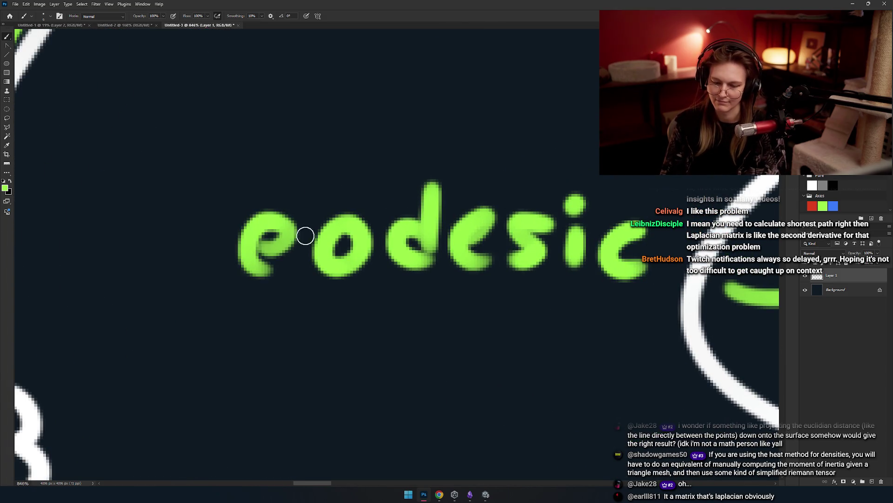
{"action": "scroll", "coordinate": [321, 170], "scroll_direction": "left", "scroll_amount": 2}
{"action": "left_click_drag", "start_coordinate": [335, 172], "coordinate": [308, 223]}
{"action": "scroll", "coordinate": [339, 228], "scroll_direction": "down", "scroll_amount": 2}
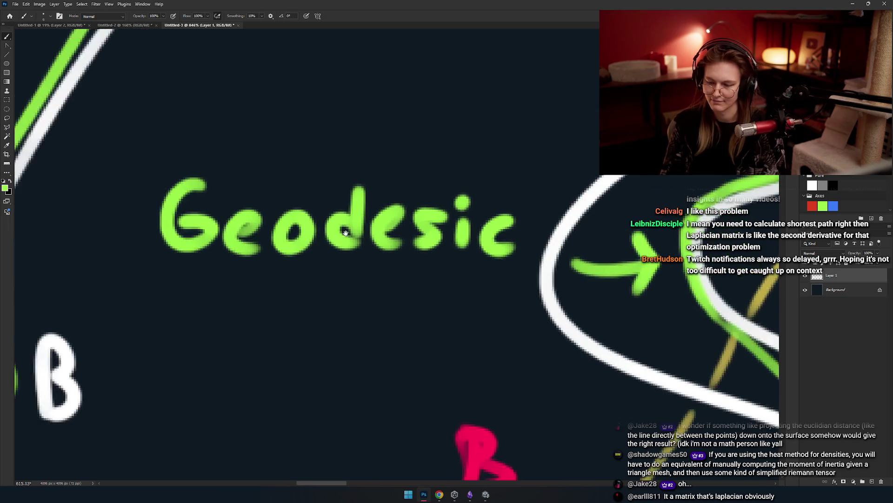
{"action": "scroll", "coordinate": [340, 228], "scroll_direction": "down", "scroll_amount": 3}
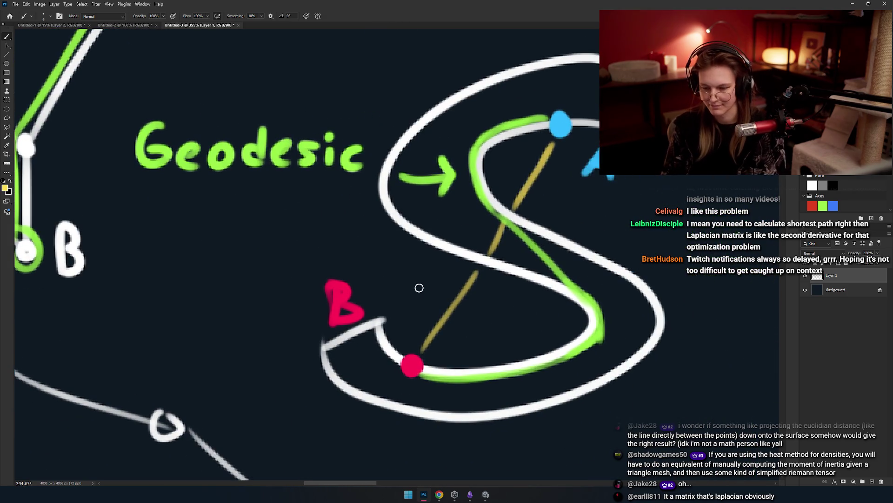
Draw a yellow arrow toward the S's straight line and letter a rough yellow 'ean' beside it.
{"action": "mouse_move", "coordinate": [329, 241]}
{"action": "left_mouse_down"}
{"action": "mouse_move", "coordinate": [424, 285]}
{"action": "mouse_move", "coordinate": [403, 289]}
{"action": "left_mouse_up"}
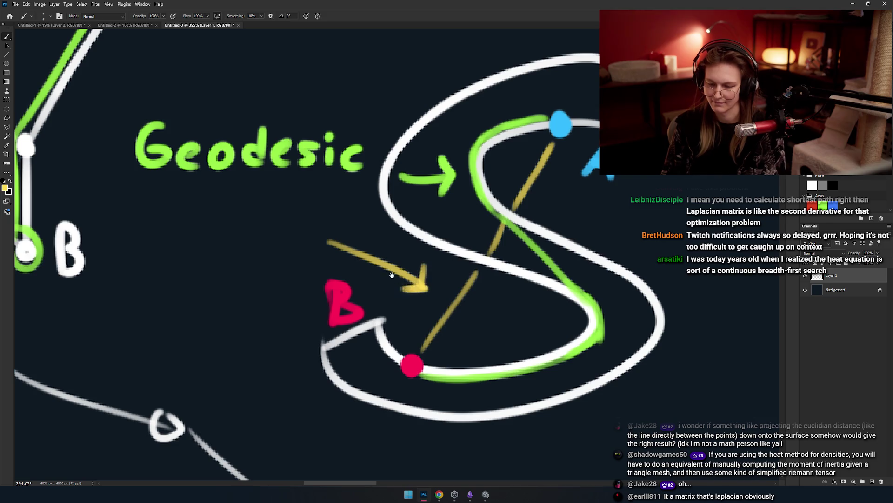
{"action": "scroll", "coordinate": [387, 270], "scroll_direction": "up", "scroll_amount": 3}
{"action": "left_click_drag", "start_coordinate": [431, 248], "coordinate": [481, 283]}
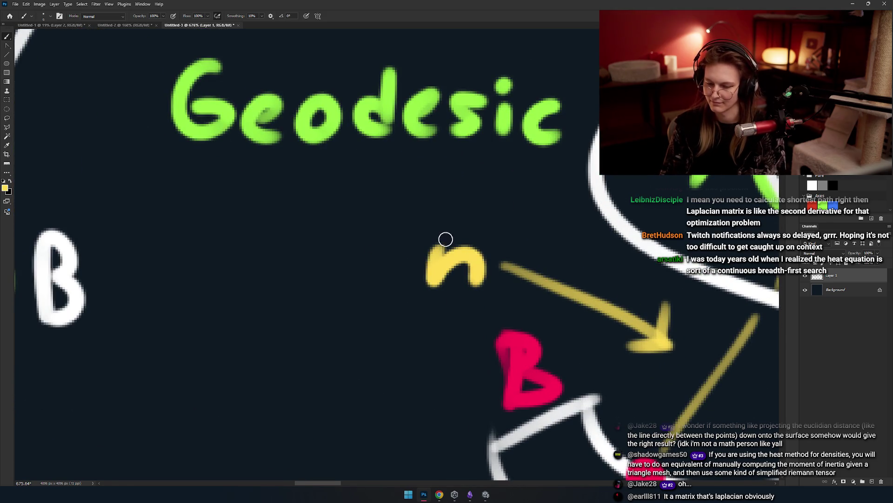
{"action": "left_click_drag", "start_coordinate": [407, 259], "coordinate": [412, 284]}
{"action": "left_click_drag", "start_coordinate": [412, 285], "coordinate": [472, 304]}
{"action": "left_click_drag", "start_coordinate": [370, 279], "coordinate": [418, 294]}
Repaint the misshapen yellow 'e' of 'ean' until it has a cleaner shape.
{"action": "key", "text": "ctrl+z"}
{"action": "mouse_move", "coordinate": [405, 263]}
{"action": "left_mouse_down"}
{"action": "mouse_move", "coordinate": [385, 295]}
{"action": "mouse_move", "coordinate": [396, 302]}
{"action": "left_mouse_up"}
{"action": "scroll", "coordinate": [396, 298], "scroll_direction": "up", "scroll_amount": 2}
{"action": "key", "text": "ctrl+z"}
{"action": "left_click_drag", "start_coordinate": [289, 287], "coordinate": [342, 316]}
{"action": "scroll", "coordinate": [372, 261], "scroll_direction": "left", "scroll_amount": 5}
Extend the yellow lettering leftward with d, i, l and c to read 'clidean'.
{"action": "left_click_drag", "start_coordinate": [421, 160], "coordinate": [423, 317]}
{"action": "scroll", "coordinate": [419, 272], "scroll_direction": "left", "scroll_amount": 3}
{"action": "left_click_drag", "start_coordinate": [419, 247], "coordinate": [416, 314]}
{"action": "left_click_drag", "start_coordinate": [418, 219], "coordinate": [425, 230]}
{"action": "left_click_drag", "start_coordinate": [382, 173], "coordinate": [372, 295]}
{"action": "scroll", "coordinate": [418, 233], "scroll_direction": "left", "scroll_amount": 2}
{"action": "left_click_drag", "start_coordinate": [405, 247], "coordinate": [400, 307]}
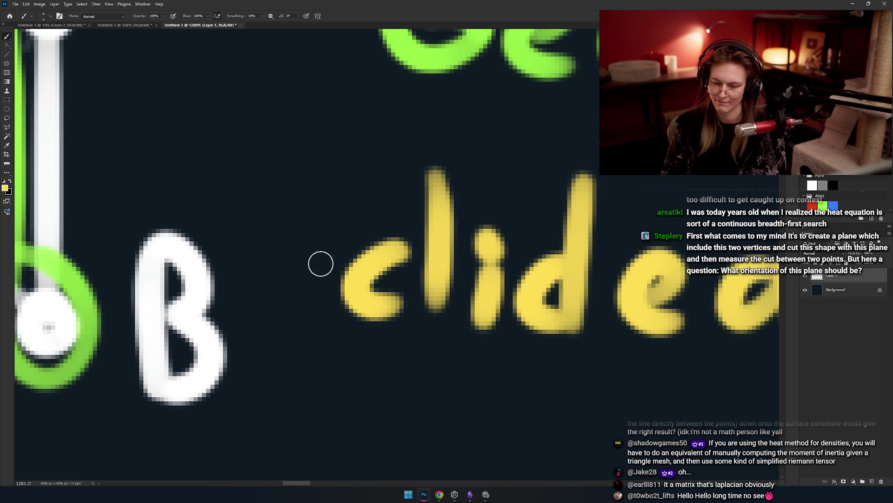
Add a yellow 'u' right after the white B, completing 'uclidean'.
{"action": "left_click_drag", "start_coordinate": [252, 247], "coordinate": [326, 244]}
{"action": "key", "text": "ctrl+z"}
{"action": "mouse_move", "coordinate": [253, 252]}
{"action": "left_mouse_down"}
{"action": "mouse_move", "coordinate": [264, 287]}
{"action": "mouse_move", "coordinate": [328, 242]}
{"action": "left_mouse_up"}
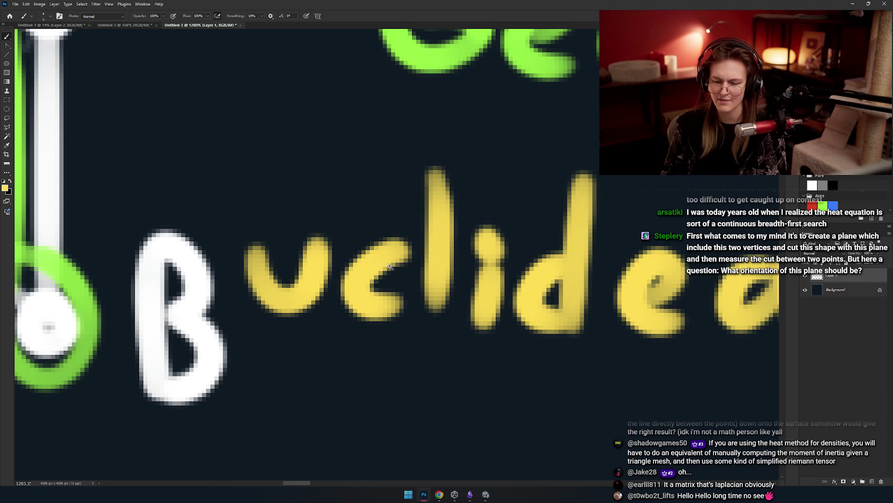
{"action": "scroll", "coordinate": [392, 267], "scroll_direction": "down", "scroll_amount": 8}
{"action": "key", "text": "m"}
{"action": "scroll", "coordinate": [423, 267], "scroll_direction": "down", "scroll_amount": 2}
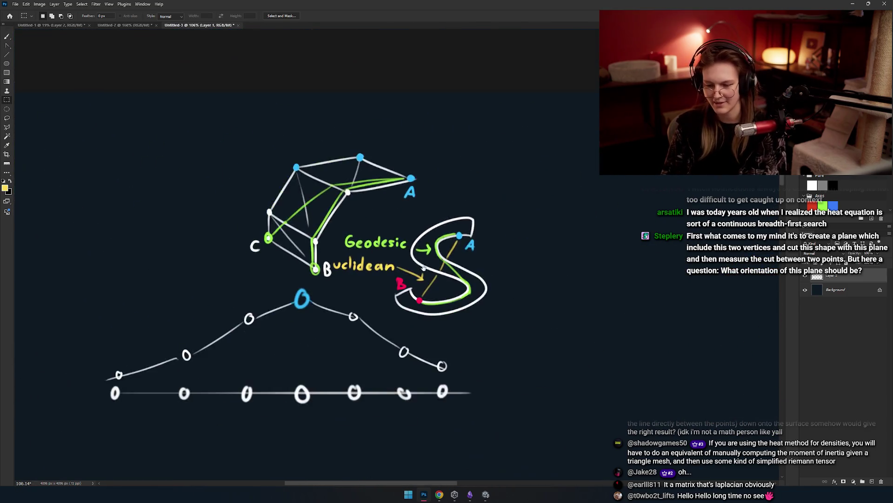
Select the S diagram plus the Geodesic and Euclidean labels and shift them right, away from the mesh.
{"action": "scroll", "coordinate": [424, 267], "scroll_direction": "up", "scroll_amount": 3}
{"action": "mouse_move", "coordinate": [568, 121]}
{"action": "left_mouse_down"}
{"action": "mouse_move", "coordinate": [255, 339]}
{"action": "mouse_move", "coordinate": [287, 380]}
{"action": "mouse_move", "coordinate": [302, 354]}
{"action": "left_mouse_up"}
{"action": "mouse_move", "coordinate": [381, 155]}
{"action": "left_mouse_down"}
{"action": "mouse_move", "coordinate": [221, 210]}
{"action": "mouse_move", "coordinate": [188, 211]}
{"action": "left_mouse_up"}
{"action": "left_click_drag", "start_coordinate": [369, 200], "coordinate": [183, 277]}
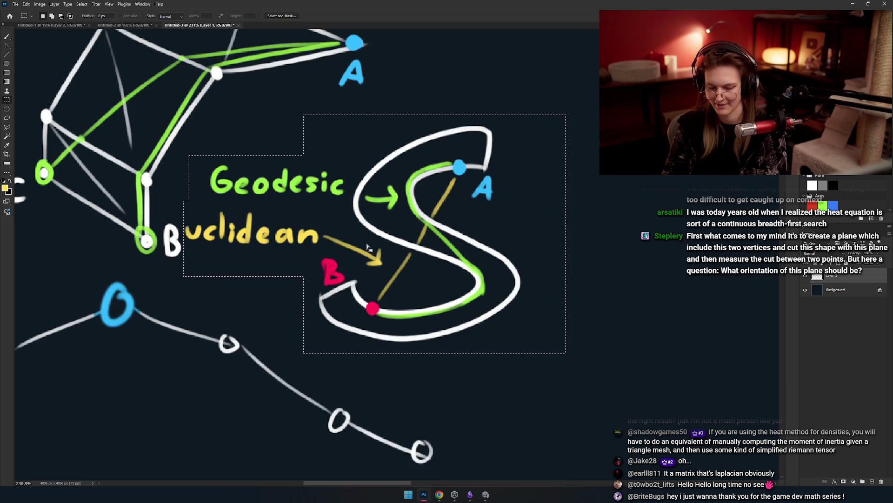
{"action": "left_click_drag", "start_coordinate": [207, 249], "coordinate": [319, 247]}
{"action": "key", "text": "ctrl+d"}
Brush a yellow capital E with top, middle and bottom bars before 'uclidean'.
{"action": "key", "text": "b"}
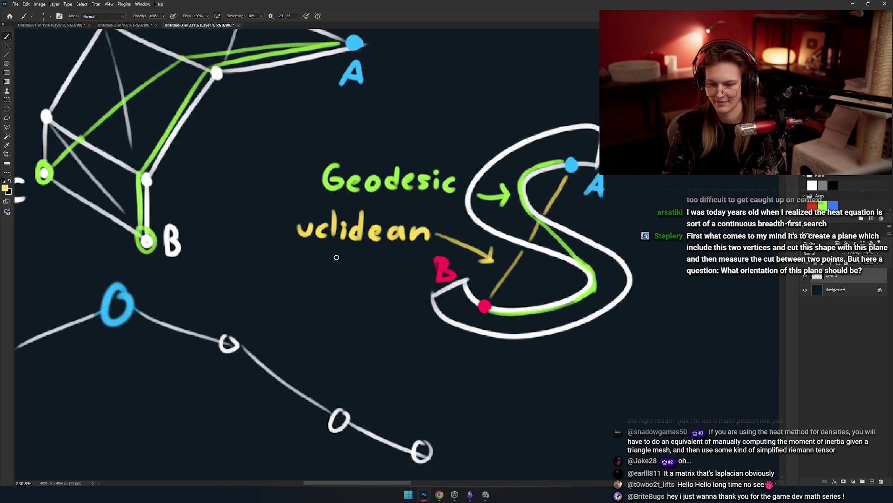
{"action": "scroll", "coordinate": [284, 221], "scroll_direction": "up", "scroll_amount": 5}
{"action": "left_click_drag", "start_coordinate": [268, 182], "coordinate": [270, 277]}
{"action": "left_click_drag", "start_coordinate": [258, 184], "coordinate": [344, 182]}
{"action": "mouse_move", "coordinate": [281, 235]}
{"action": "left_mouse_down"}
{"action": "mouse_move", "coordinate": [324, 235]}
{"action": "mouse_move", "coordinate": [301, 238]}
{"action": "left_mouse_up"}
{"action": "key", "text": "ctrl+z"}
{"action": "left_click_drag", "start_coordinate": [263, 274], "coordinate": [343, 270]}
{"action": "key", "text": "ctrl+z"}
{"action": "left_click_drag", "start_coordinate": [263, 270], "coordinate": [326, 273]}
Scroll up and down to review the finished Euclidean label against the S diagram.
{"action": "scroll", "coordinate": [302, 267], "scroll_direction": "down", "scroll_amount": 2}
{"action": "scroll", "coordinate": [302, 267], "scroll_direction": "down", "scroll_amount": 3}
{"action": "scroll", "coordinate": [312, 266], "scroll_direction": "up", "scroll_amount": 3}
{"action": "scroll", "coordinate": [319, 292], "scroll_direction": "down", "scroll_amount": 3}
{"action": "scroll", "coordinate": [319, 293], "scroll_direction": "up", "scroll_amount": 2}
{"action": "scroll", "coordinate": [309, 284], "scroll_direction": "down", "scroll_amount": 2}
{"action": "scroll", "coordinate": [335, 275], "scroll_direction": "up", "scroll_amount": 2}
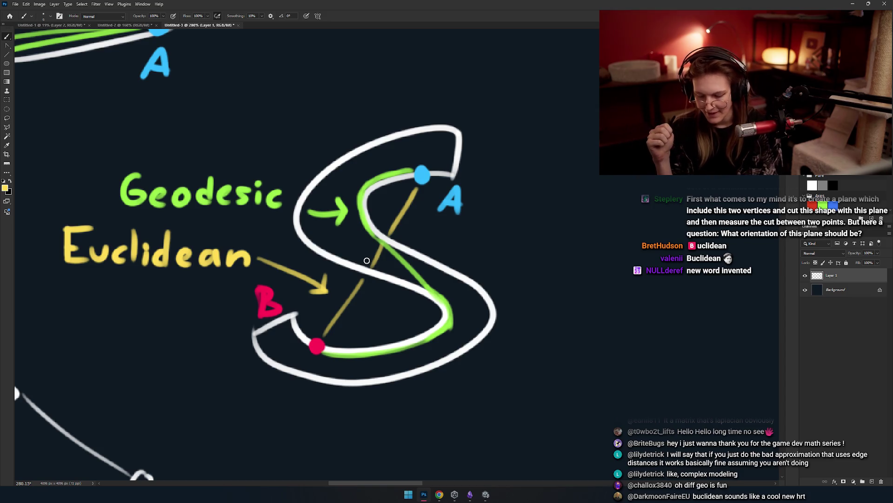
{"action": "scroll", "coordinate": [389, 238], "scroll_direction": "down", "scroll_amount": 5}
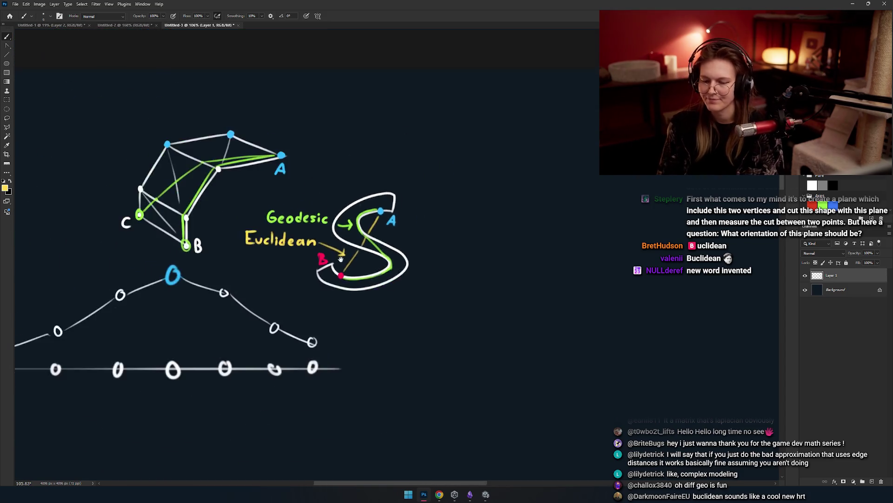
{"action": "scroll", "coordinate": [389, 238], "scroll_direction": "down", "scroll_amount": 1}
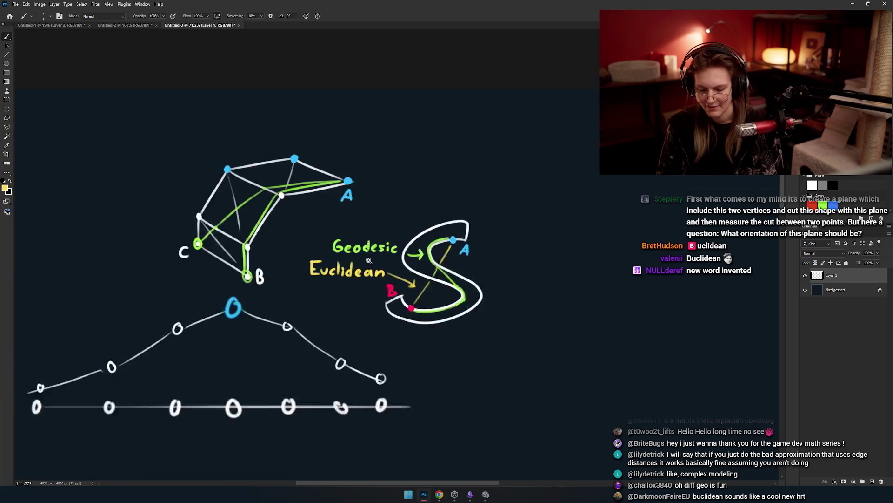
{"action": "mouse_move", "coordinate": [336, 266]}
{"action": "left_mouse_down"}
{"action": "mouse_move", "coordinate": [457, 268]}
{"action": "mouse_move", "coordinate": [475, 288]}
{"action": "left_mouse_up"}
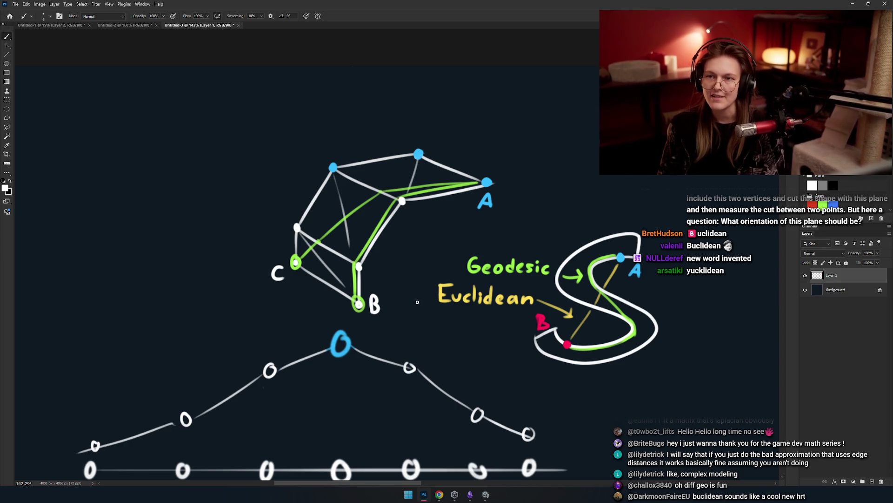
{"action": "left_click_drag", "start_coordinate": [445, 272], "coordinate": [93, 260]}
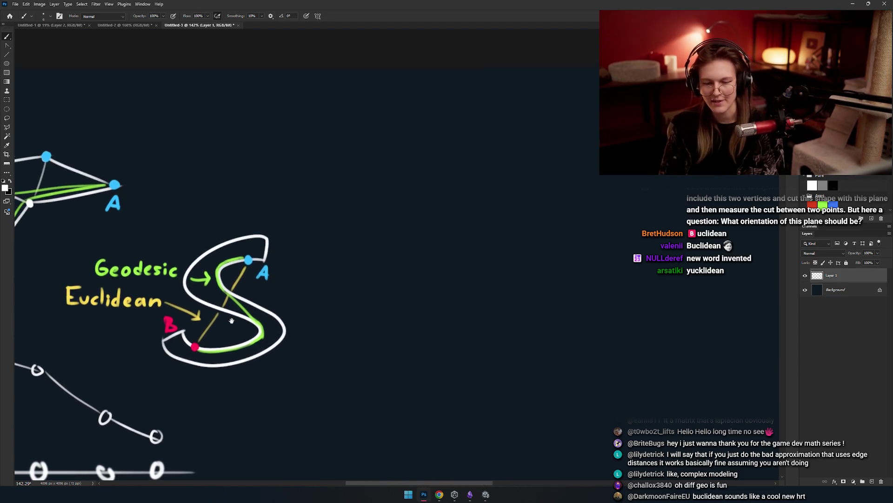
Try several white vertical wall and top edge strokes for the corridor, undoing each one.
{"action": "scroll", "coordinate": [349, 252], "scroll_direction": "up", "scroll_amount": 5}
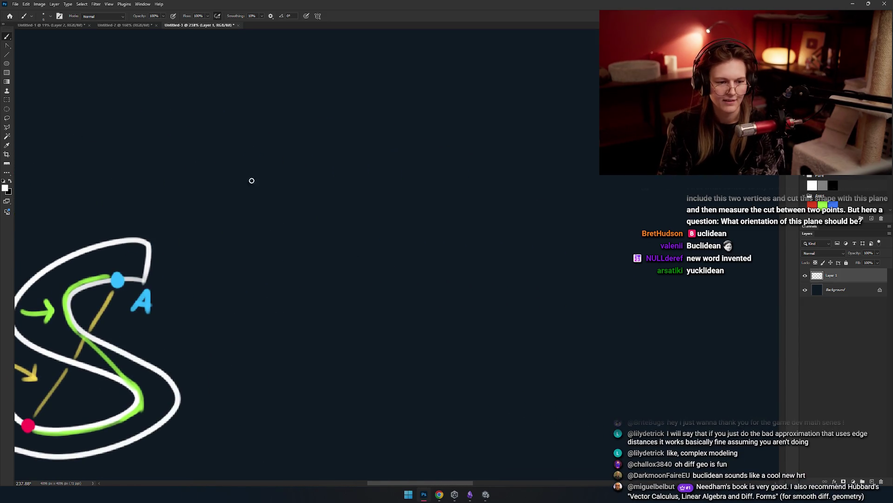
{"action": "left_click_drag", "start_coordinate": [354, 142], "coordinate": [356, 256]}
{"action": "key", "text": "ctrl+z"}
{"action": "left_click_drag", "start_coordinate": [312, 160], "coordinate": [313, 242]}
{"action": "key", "text": "ctrl+z"}
{"action": "left_click_drag", "start_coordinate": [226, 146], "coordinate": [226, 212]}
{"action": "mouse_move", "coordinate": [241, 172]}
{"action": "left_mouse_down"}
{"action": "mouse_move", "coordinate": [252, 215]}
{"action": "mouse_move", "coordinate": [240, 235]}
{"action": "mouse_move", "coordinate": [233, 223]}
{"action": "left_mouse_up"}
{"action": "key", "text": "ctrl+z"}
{"action": "key", "text": "ctrl+z"}
{"action": "key", "text": "ctrl+z"}
{"action": "mouse_move", "coordinate": [239, 160]}
{"action": "left_mouse_down"}
{"action": "mouse_move", "coordinate": [239, 219]}
{"action": "mouse_move", "coordinate": [314, 164]}
{"action": "mouse_move", "coordinate": [416, 163]}
{"action": "left_mouse_up"}
{"action": "key", "text": "ctrl+z"}
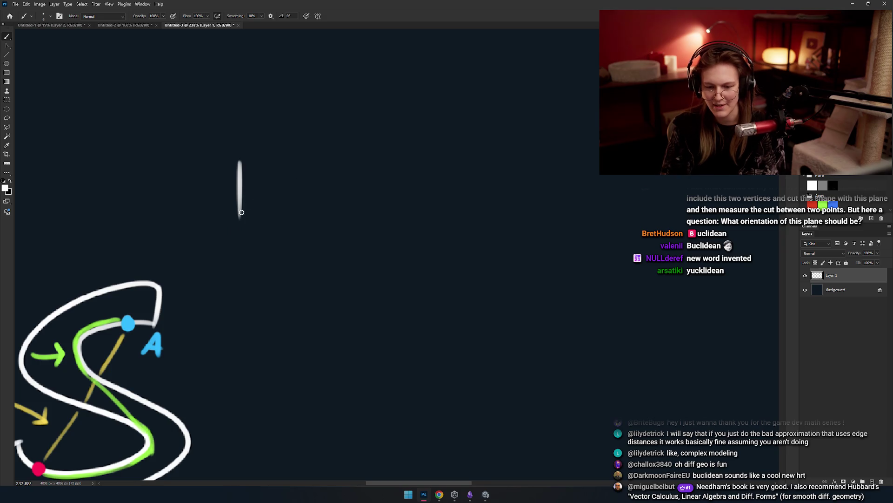
{"action": "key", "text": "ctrl+z"}
Draw the L outline's left wall, lower edge, inner wall, bottom edge and full-height right wall.
{"action": "mouse_move", "coordinate": [246, 224]}
{"action": "left_mouse_down"}
{"action": "mouse_move", "coordinate": [250, 120]}
{"action": "mouse_move", "coordinate": [464, 120]}
{"action": "left_mouse_up"}
{"action": "left_click_drag", "start_coordinate": [251, 223], "coordinate": [457, 222]}
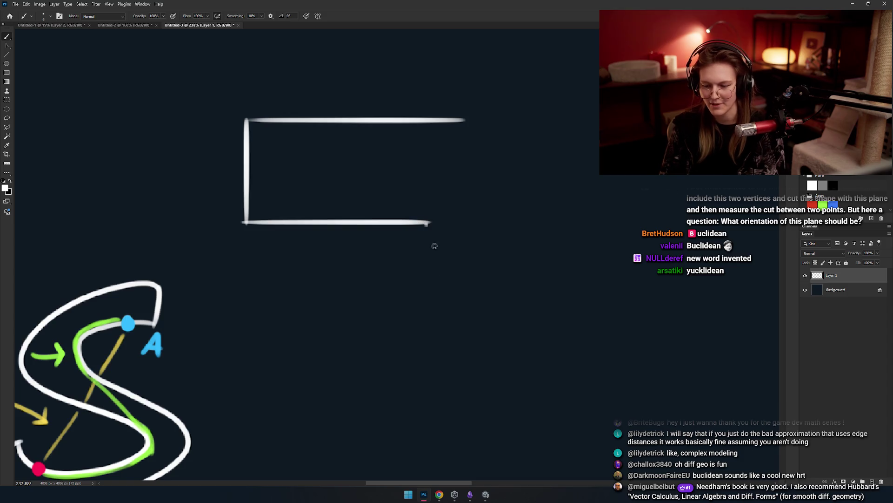
{"action": "left_click", "coordinate": [428, 365], "text": "shift"}
{"action": "left_click", "coordinate": [539, 365], "text": "shift"}
{"action": "left_click", "coordinate": [538, 144], "text": "shift"}
{"action": "key", "text": "ctrl+z"}
{"action": "left_click", "coordinate": [537, 116], "text": "shift"}
Close the L-shaped corridor with a straight top edge, then zoom in to inspect it.
{"action": "left_click_drag", "start_coordinate": [537, 119], "coordinate": [395, 120]}
{"action": "key", "text": "ctrl+z"}
{"action": "left_click_drag", "start_coordinate": [539, 120], "coordinate": [416, 120]}
{"action": "mouse_move", "coordinate": [404, 193]}
{"action": "left_mouse_down"}
{"action": "mouse_move", "coordinate": [445, 215]}
{"action": "mouse_move", "coordinate": [361, 224]}
{"action": "mouse_move", "coordinate": [349, 239]}
{"action": "mouse_move", "coordinate": [366, 215]}
{"action": "left_mouse_up"}
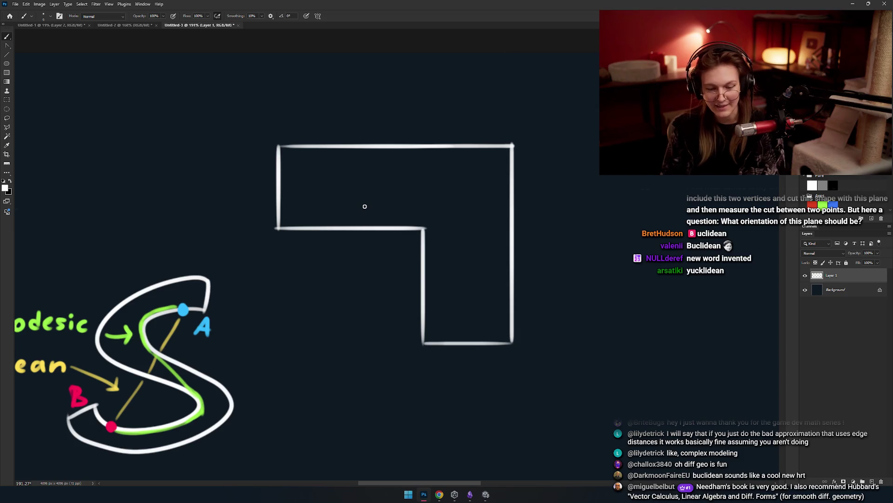
{"action": "mouse_move", "coordinate": [247, 259]}
{"action": "left_mouse_down"}
{"action": "mouse_move", "coordinate": [319, 285]}
{"action": "mouse_move", "coordinate": [329, 272]}
{"action": "mouse_move", "coordinate": [331, 279]}
{"action": "mouse_move", "coordinate": [319, 283]}
{"action": "mouse_move", "coordinate": [320, 262]}
{"action": "left_mouse_up"}
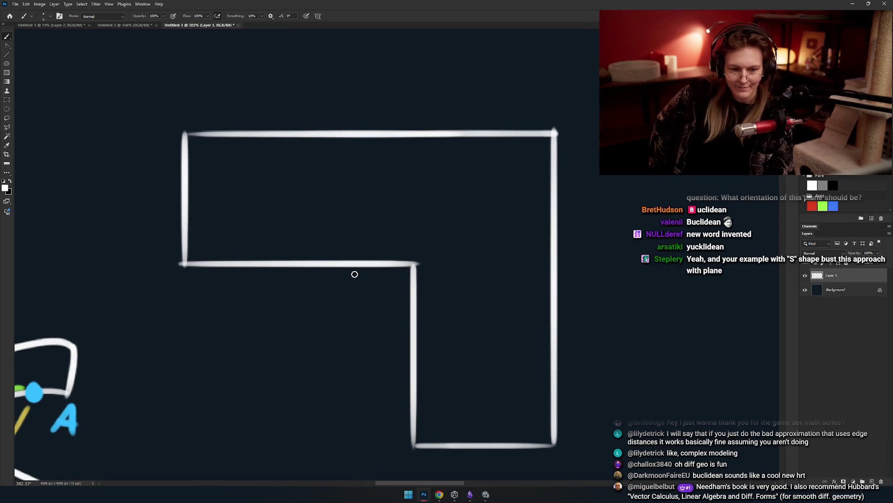
{"action": "mouse_move", "coordinate": [363, 212]}
{"action": "left_mouse_down"}
{"action": "mouse_move", "coordinate": [383, 190]}
{"action": "mouse_move", "coordinate": [405, 211]}
{"action": "mouse_move", "coordinate": [370, 213]}
{"action": "left_mouse_up"}
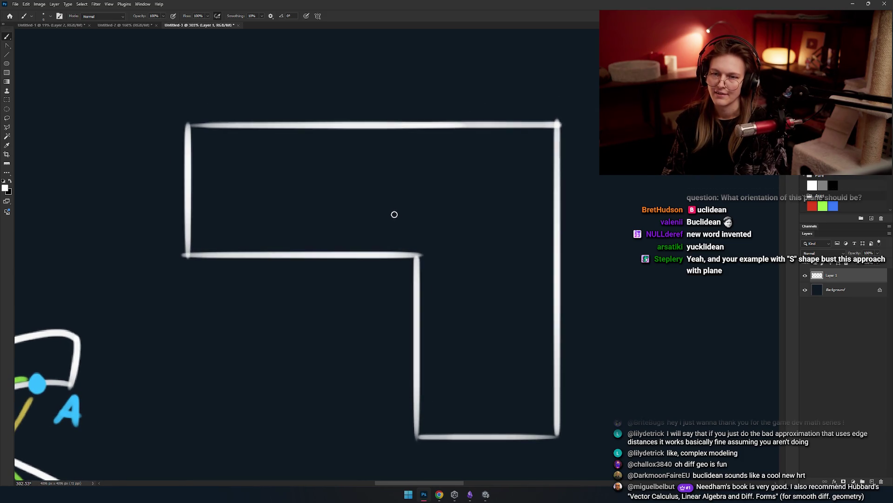
{"action": "key", "text": "ctrl+shift+z"}
{"action": "key", "text": "ctrl+shift+z"}
{"action": "key", "text": "ctrl+shift+z"}
{"action": "key", "text": "ctrl+z"}
{"action": "key", "text": "ctrl+z"}
{"action": "key", "text": "ctrl+z"}
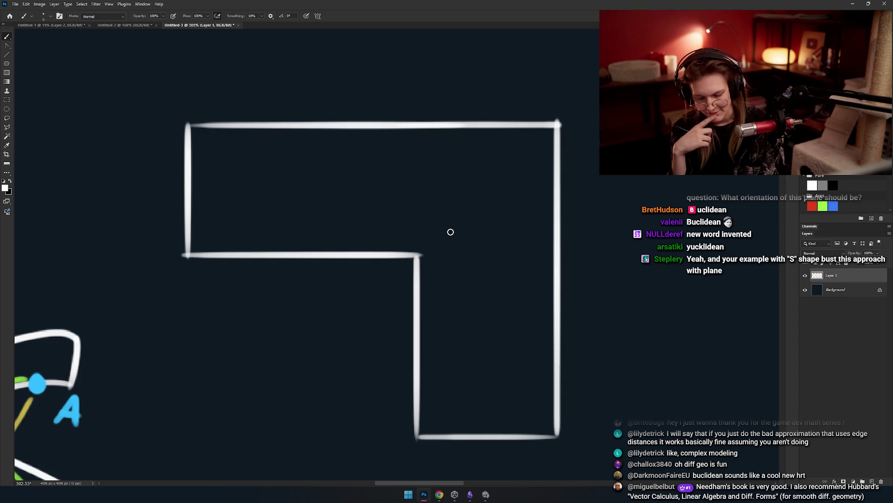
{"action": "left_click_drag", "start_coordinate": [293, 245], "coordinate": [333, 239]}
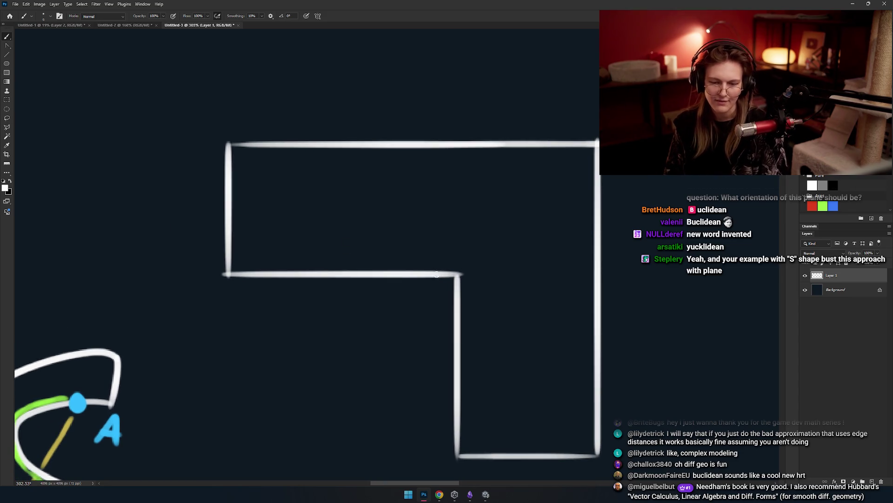
{"action": "scroll", "coordinate": [314, 216], "scroll_direction": "down", "scroll_amount": 5}
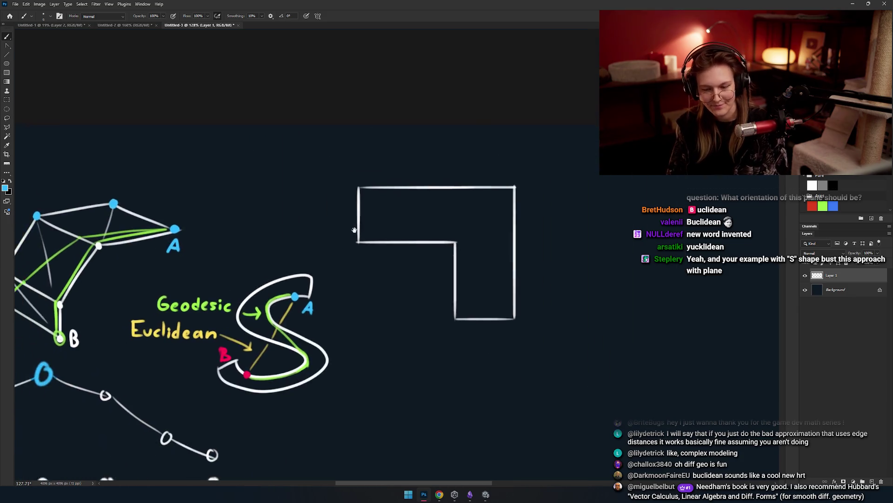
Zoom into the corridor's left end and dab a blue dot, undoing the stray circle and rough blob.
{"action": "scroll", "coordinate": [350, 228], "scroll_direction": "left", "scroll_amount": 5}
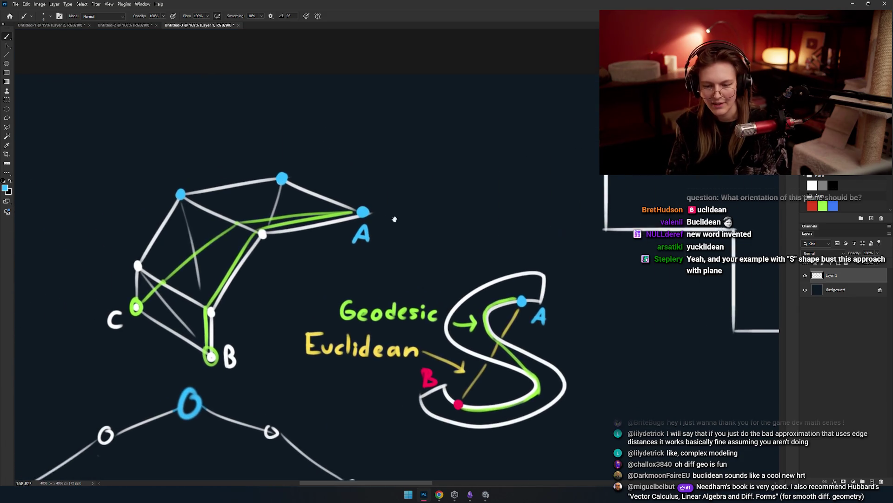
{"action": "scroll", "coordinate": [354, 204], "scroll_direction": "up", "scroll_amount": 3}
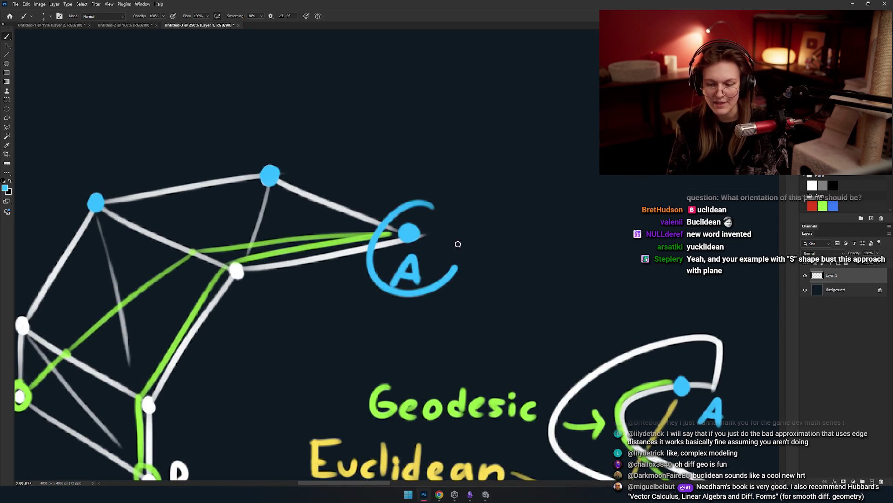
{"action": "left_click_drag", "start_coordinate": [96, 195], "coordinate": [93, 192]}
{"action": "key", "text": "ctrl+z"}
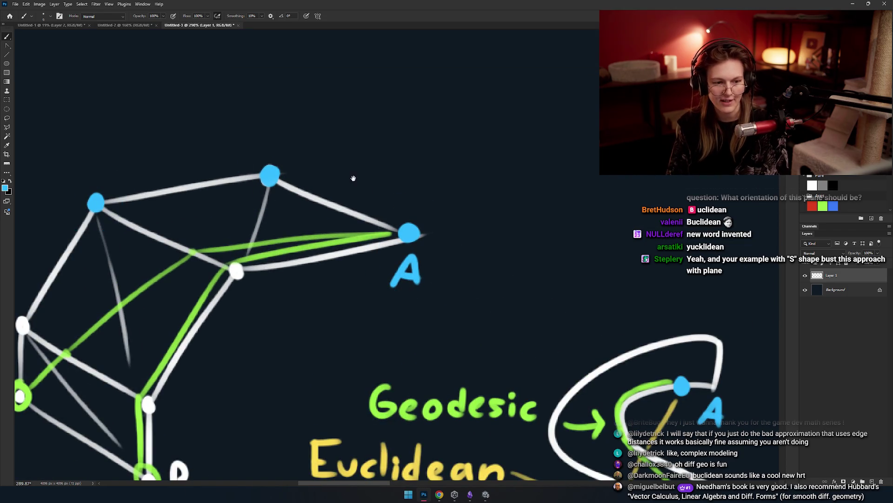
{"action": "scroll", "coordinate": [351, 179], "scroll_direction": "right", "scroll_amount": 10}
{"action": "scroll", "coordinate": [352, 255], "scroll_direction": "up", "scroll_amount": 3}
{"action": "left_click_drag", "start_coordinate": [297, 254], "coordinate": [299, 244]}
{"action": "key", "text": "ctrl+z"}
{"action": "key", "text": "ctrl+z"}
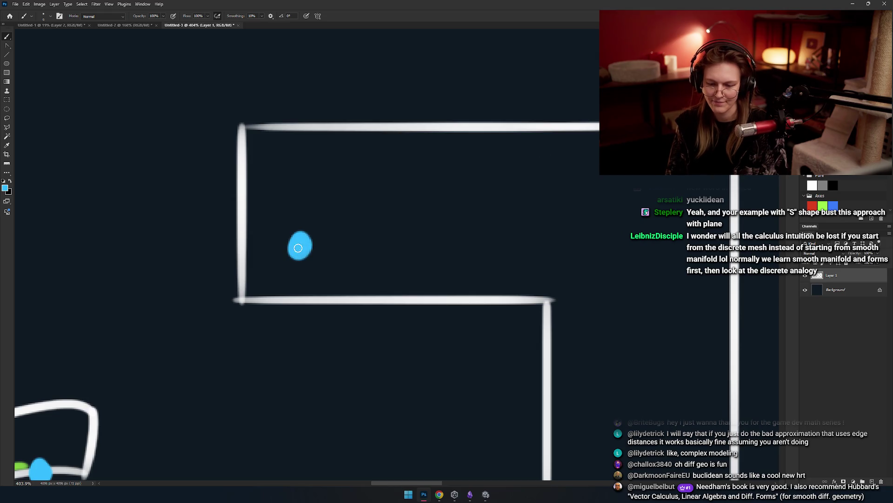
Pan to the corridor and try a curling 6-shaped blue stroke from the dot, then undo it.
{"action": "scroll", "coordinate": [287, 278], "scroll_direction": "down", "scroll_amount": 5}
{"action": "scroll", "coordinate": [293, 273], "scroll_direction": "up", "scroll_amount": 5}
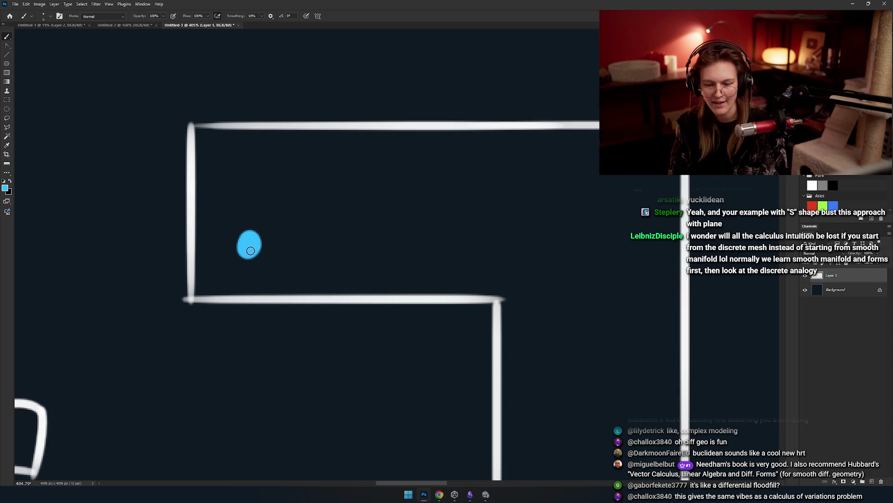
{"action": "mouse_move", "coordinate": [302, 235]}
{"action": "left_mouse_down"}
{"action": "mouse_move", "coordinate": [312, 249]}
{"action": "mouse_move", "coordinate": [346, 241]}
{"action": "mouse_move", "coordinate": [355, 250]}
{"action": "mouse_move", "coordinate": [348, 219]}
{"action": "left_mouse_up"}
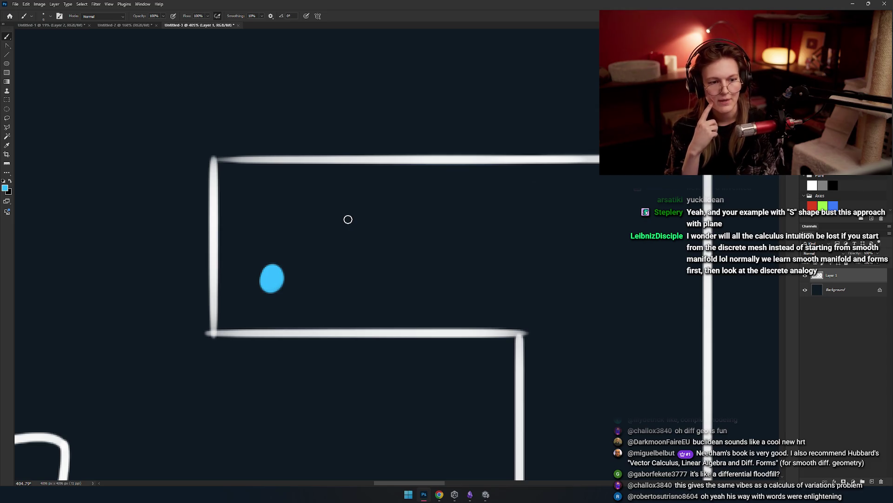
{"action": "left_click_drag", "start_coordinate": [309, 303], "coordinate": [344, 289]}
{"action": "left_click_drag", "start_coordinate": [320, 242], "coordinate": [306, 243]}
{"action": "key", "text": "ctrl+z"}
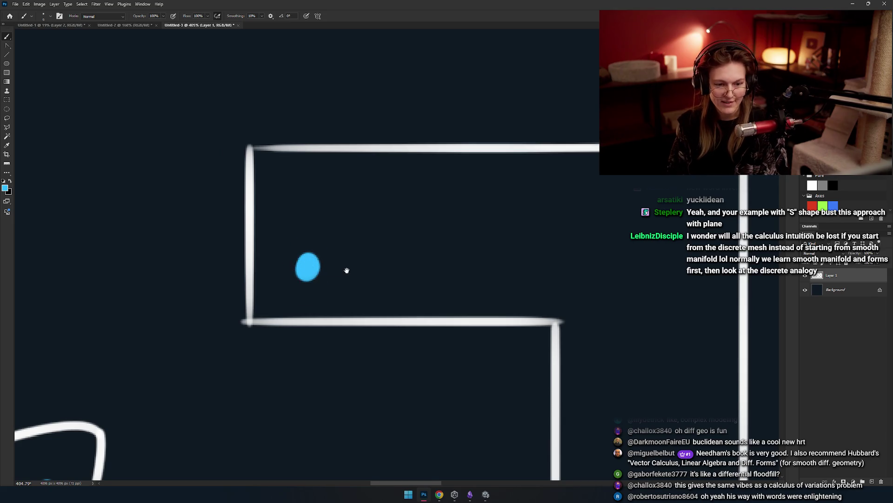
Test C-shaped, zigzag and curved blue strokes, undo each, then zoom in close on the blue dot.
{"action": "left_click_drag", "start_coordinate": [348, 273], "coordinate": [313, 270]}
{"action": "left_click_drag", "start_coordinate": [428, 175], "coordinate": [501, 195]}
{"action": "key", "text": "ctrl+z"}
{"action": "mouse_move", "coordinate": [408, 156]}
{"action": "left_mouse_down"}
{"action": "mouse_move", "coordinate": [355, 225]}
{"action": "mouse_move", "coordinate": [622, 365]}
{"action": "left_mouse_up"}
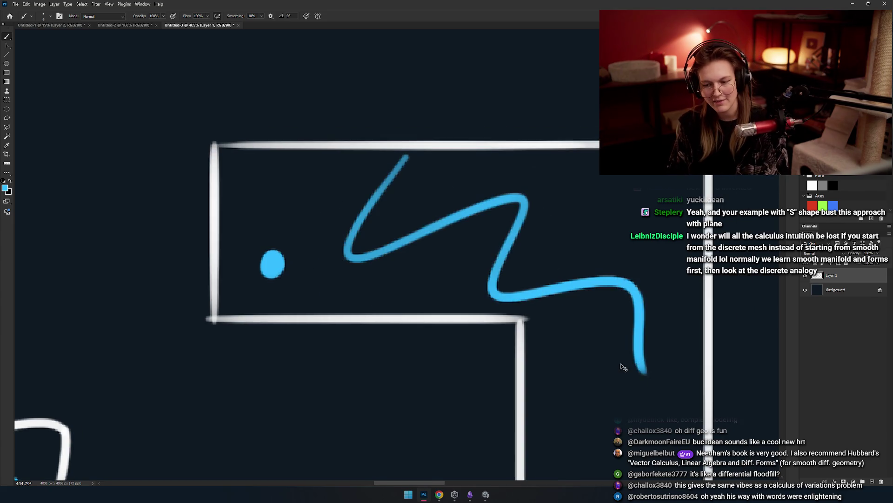
{"action": "key", "text": "ctrl+z"}
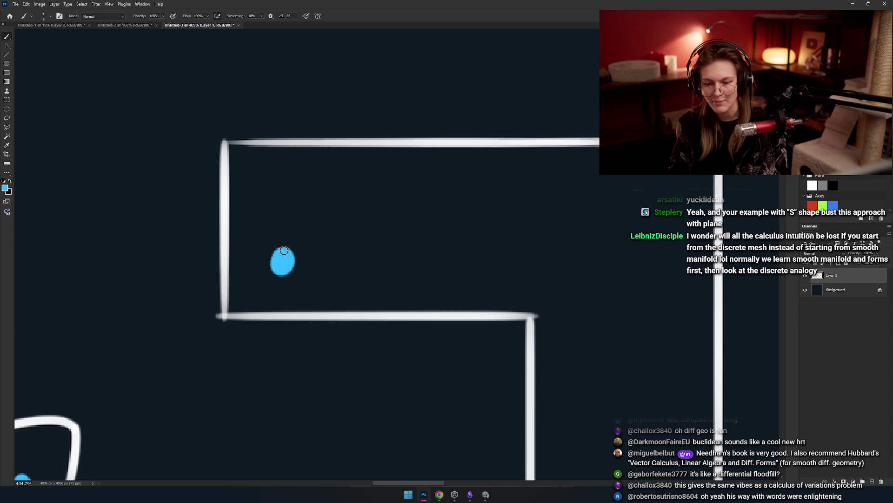
{"action": "left_click_drag", "start_coordinate": [364, 239], "coordinate": [514, 469]}
{"action": "key", "text": "ctrl+z"}
{"action": "scroll", "coordinate": [392, 256], "scroll_direction": "down", "scroll_amount": 1}
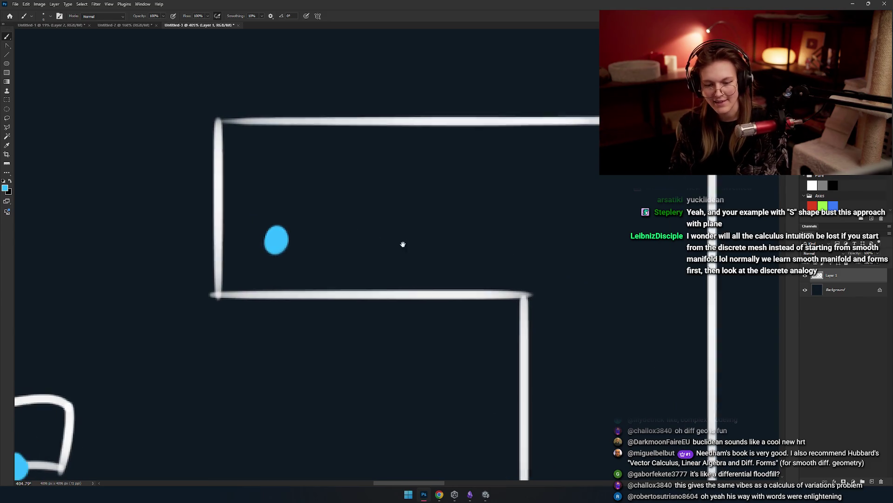
{"action": "left_click_drag", "start_coordinate": [359, 232], "coordinate": [372, 233]}
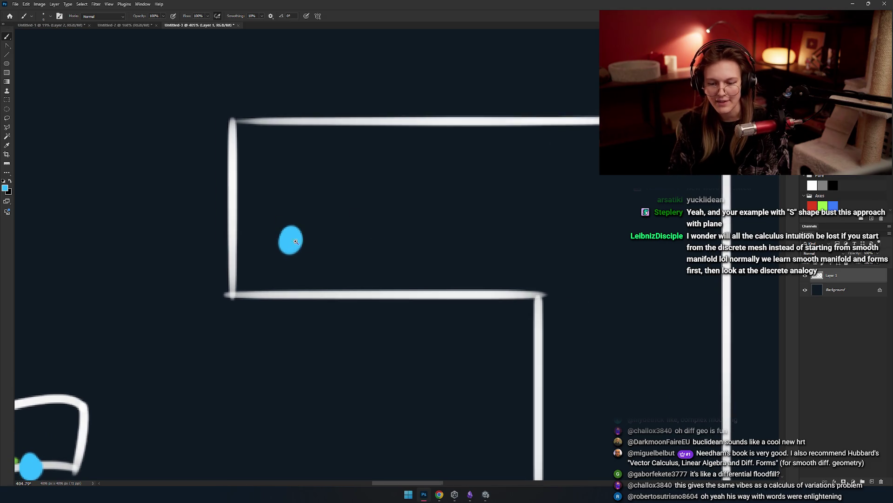
{"action": "left_click_drag", "start_coordinate": [292, 240], "coordinate": [274, 253]}
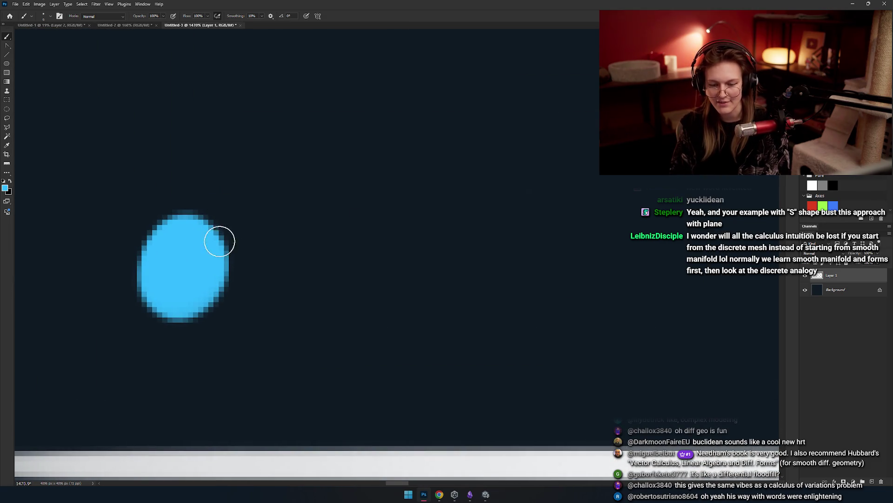
Fill the blue dot out into a rounded square and sketch trial cell outlines around it, then undo them.
{"action": "mouse_move", "coordinate": [149, 218]}
{"action": "left_mouse_down"}
{"action": "mouse_move", "coordinate": [215, 295]}
{"action": "mouse_move", "coordinate": [151, 221]}
{"action": "mouse_move", "coordinate": [155, 215]}
{"action": "left_mouse_up"}
{"action": "mouse_move", "coordinate": [232, 212]}
{"action": "left_mouse_down"}
{"action": "mouse_move", "coordinate": [335, 307]}
{"action": "mouse_move", "coordinate": [237, 219]}
{"action": "left_mouse_up"}
{"action": "mouse_move", "coordinate": [264, 218]}
{"action": "left_mouse_down"}
{"action": "mouse_move", "coordinate": [329, 266]}
{"action": "mouse_move", "coordinate": [217, 264]}
{"action": "mouse_move", "coordinate": [165, 382]}
{"action": "left_mouse_up"}
{"action": "mouse_move", "coordinate": [207, 225]}
{"action": "left_mouse_down"}
{"action": "mouse_move", "coordinate": [107, 277]}
{"action": "mouse_move", "coordinate": [112, 247]}
{"action": "left_mouse_up"}
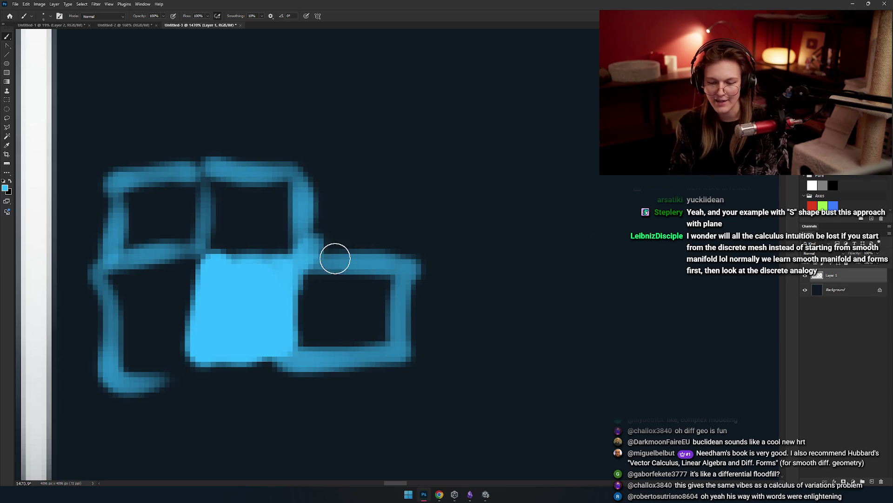
{"action": "key", "text": "ctrl+z"}
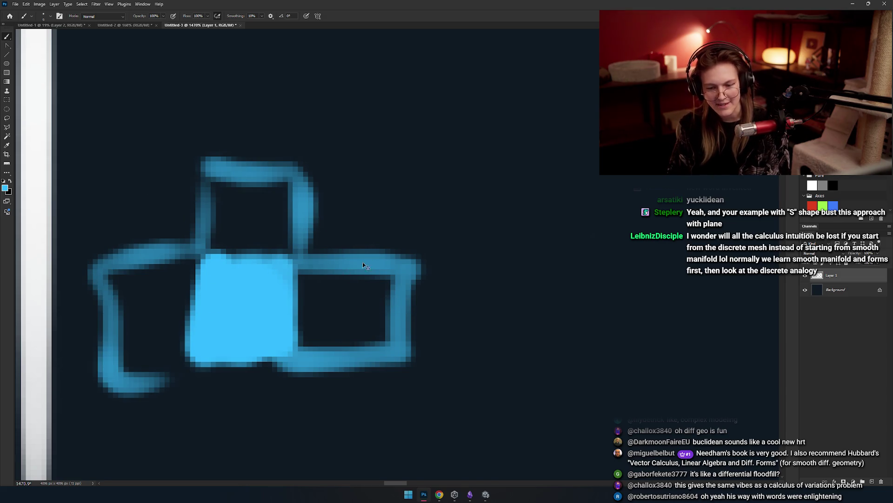
{"action": "key", "text": "ctrl+z"}
{"action": "key", "text": "ctrl+z"}
{"action": "key", "text": "ctrl+z"}
Sketch grid cell outlines right of and above the square and hatch the lower cell.
{"action": "mouse_move", "coordinate": [284, 256]}
{"action": "left_mouse_down"}
{"action": "mouse_move", "coordinate": [384, 260]}
{"action": "mouse_move", "coordinate": [298, 363]}
{"action": "left_mouse_up"}
{"action": "left_click_drag", "start_coordinate": [226, 229], "coordinate": [344, 238]}
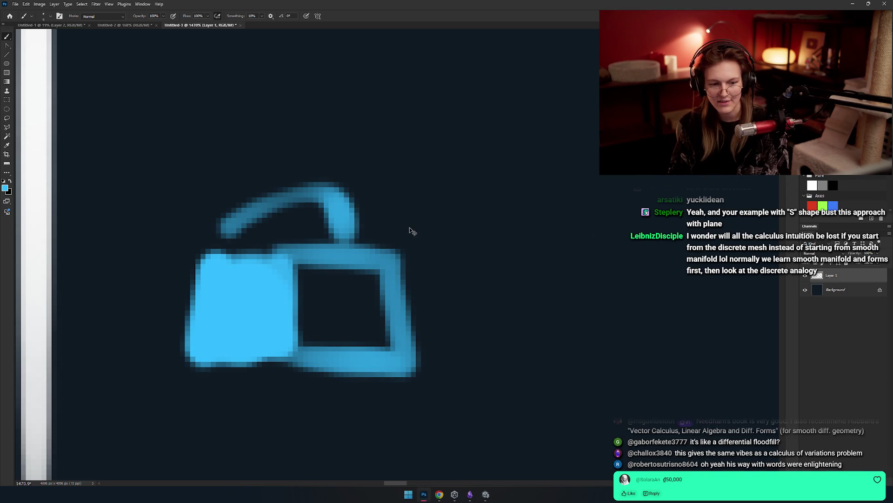
{"action": "key", "text": "ctrl+z"}
{"action": "scroll", "coordinate": [375, 253], "scroll_direction": "right", "scroll_amount": 2}
{"action": "mouse_move", "coordinate": [359, 239]}
{"action": "left_mouse_down"}
{"action": "mouse_move", "coordinate": [281, 163]}
{"action": "mouse_move", "coordinate": [269, 294]}
{"action": "left_mouse_up"}
{"action": "mouse_move", "coordinate": [254, 325]}
{"action": "left_mouse_down"}
{"action": "mouse_move", "coordinate": [330, 279]}
{"action": "mouse_move", "coordinate": [349, 351]}
{"action": "left_mouse_up"}
{"action": "left_click_drag", "start_coordinate": [320, 307], "coordinate": [280, 270]}
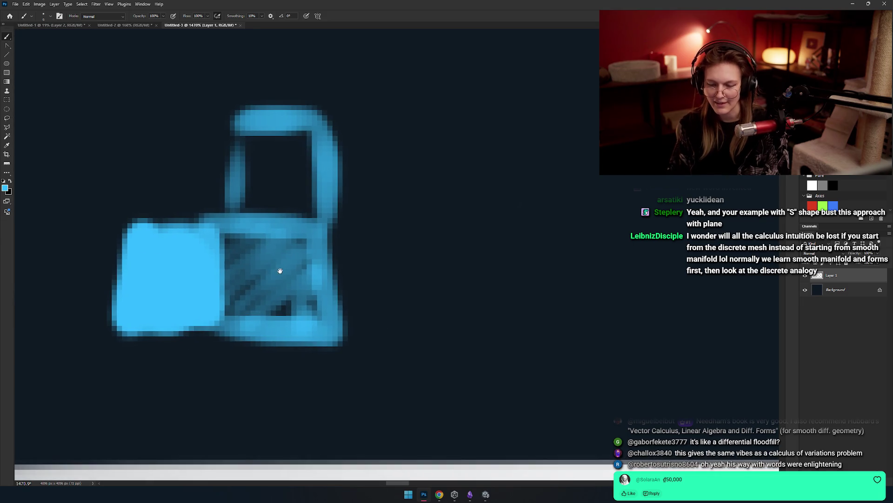
Add and hatch a right-hand cell, then undo everything back to the lone blue square.
{"action": "mouse_move", "coordinate": [340, 326]}
{"action": "left_mouse_down"}
{"action": "mouse_move", "coordinate": [445, 319]}
{"action": "mouse_move", "coordinate": [304, 210]}
{"action": "left_mouse_up"}
{"action": "left_click_drag", "start_coordinate": [335, 253], "coordinate": [283, 263]}
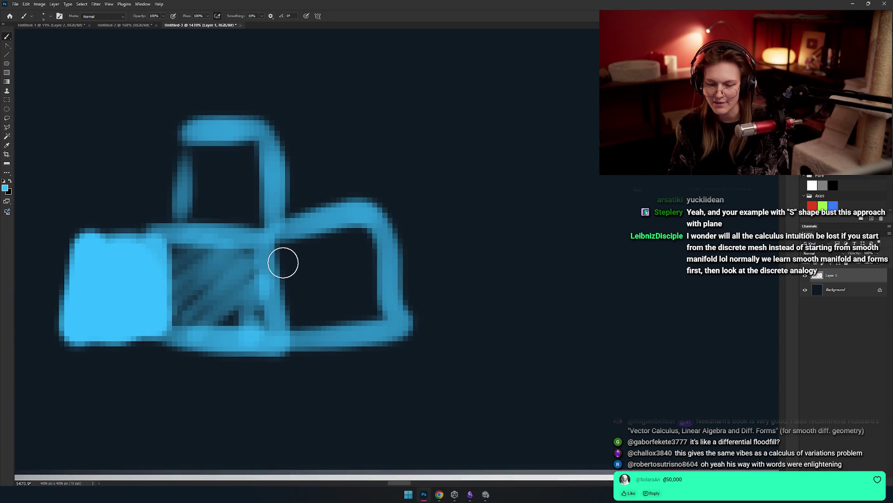
{"action": "left_click_drag", "start_coordinate": [309, 293], "coordinate": [219, 233]}
{"action": "key", "text": "ctrl+z"}
{"action": "left_click_drag", "start_coordinate": [289, 293], "coordinate": [354, 242]}
{"action": "left_click_drag", "start_coordinate": [333, 278], "coordinate": [349, 303]}
{"action": "key", "text": "ctrl+z"}
{"action": "key", "text": "ctrl+z"}
{"action": "mouse_move", "coordinate": [307, 261]}
{"action": "left_mouse_down"}
{"action": "mouse_move", "coordinate": [333, 298]}
{"action": "mouse_move", "coordinate": [321, 282]}
{"action": "left_mouse_up"}
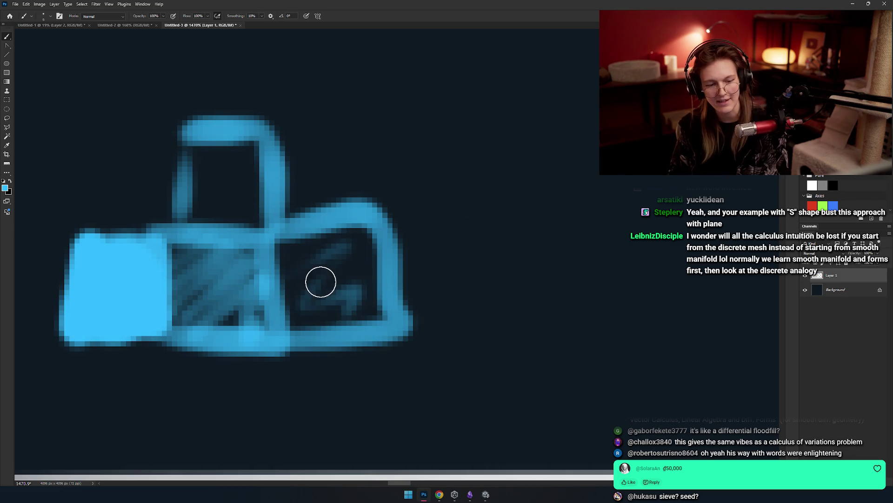
{"action": "scroll", "coordinate": [304, 301], "scroll_direction": "down", "scroll_amount": 4}
{"action": "key", "text": "ctrl+z"}
{"action": "key", "text": "ctrl+z"}
{"action": "key", "text": "ctrl+z"}
{"action": "scroll", "coordinate": [311, 255], "scroll_direction": "left", "scroll_amount": 2}
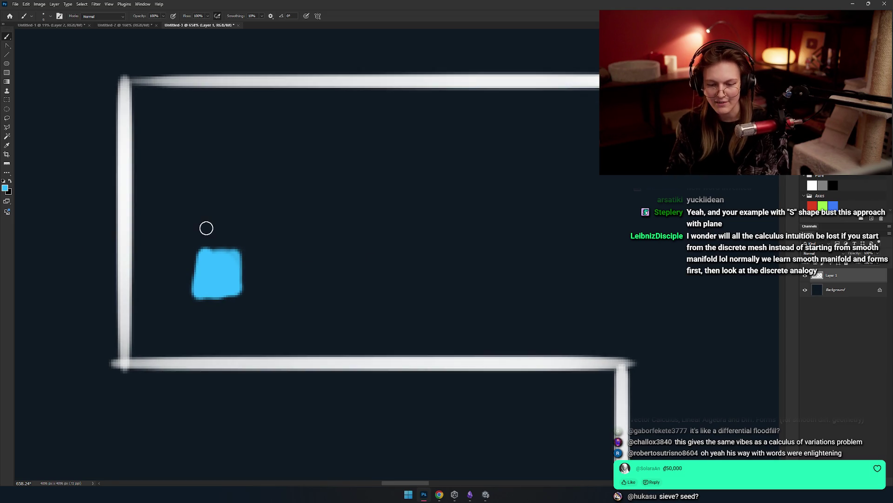
Circle the blue square with a blue ring, undoing the rough blob and ring attempts.
{"action": "left_click_drag", "start_coordinate": [230, 224], "coordinate": [226, 224]}
{"action": "key", "text": "ctrl+z"}
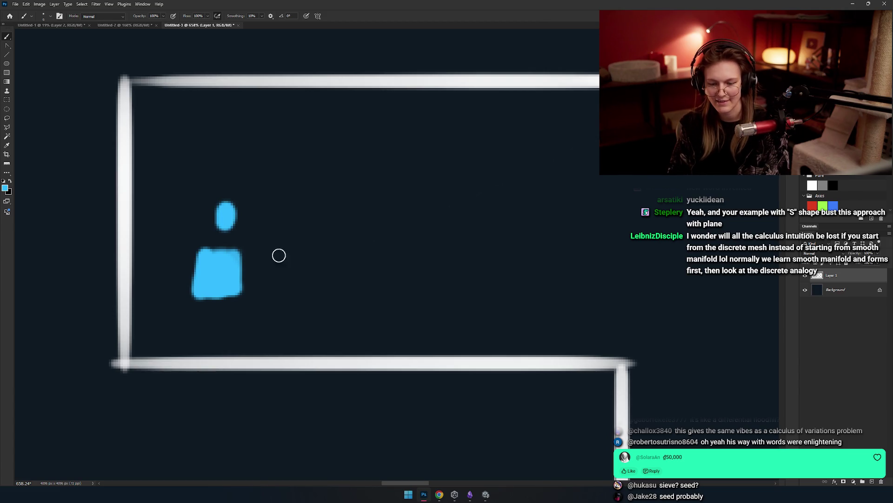
{"action": "key", "text": "ctrl+z"}
{"action": "scroll", "coordinate": [279, 242], "scroll_direction": "down", "scroll_amount": 4}
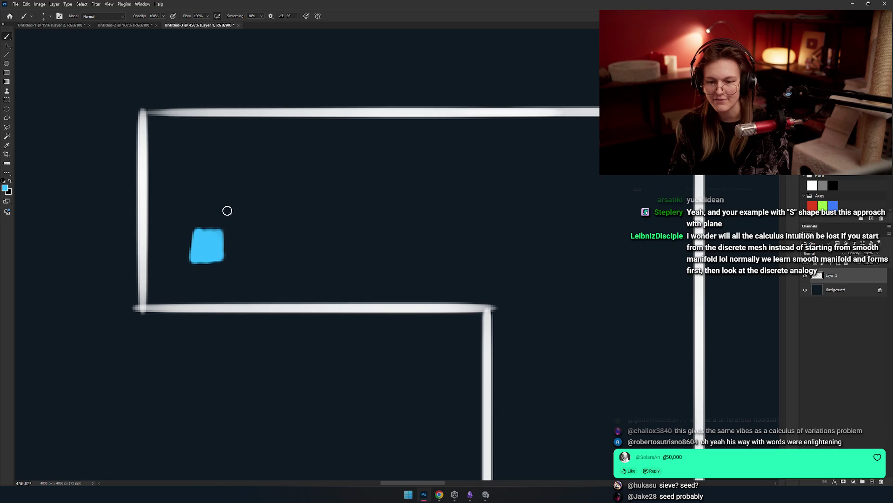
{"action": "left_click_drag", "start_coordinate": [217, 214], "coordinate": [218, 217]}
{"action": "key", "text": "ctrl+z"}
{"action": "key", "text": "ctrl+z"}
{"action": "mouse_move", "coordinate": [170, 239]}
{"action": "left_mouse_down"}
{"action": "mouse_move", "coordinate": [241, 202]}
{"action": "mouse_move", "coordinate": [218, 229]}
{"action": "left_mouse_up"}
{"action": "key", "text": "ctrl+z"}
{"action": "key", "text": "ctrl+z"}
{"action": "mouse_move", "coordinate": [154, 224]}
{"action": "left_mouse_down"}
{"action": "mouse_move", "coordinate": [201, 182]}
{"action": "mouse_move", "coordinate": [289, 321]}
{"action": "left_mouse_up"}
{"action": "key", "text": "ctrl+z"}
Paint concentric blue wavefront arcs along the corridor out to its far corner.
{"action": "key", "text": "ctrl+z"}
{"action": "left_click_drag", "start_coordinate": [230, 183], "coordinate": [270, 303]}
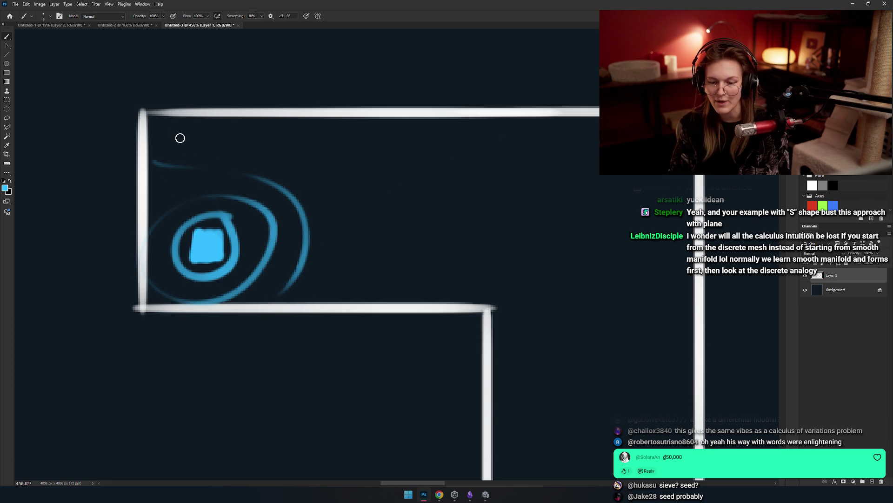
{"action": "left_click_drag", "start_coordinate": [179, 137], "coordinate": [342, 265]}
{"action": "mouse_move", "coordinate": [298, 119]}
{"action": "left_mouse_down"}
{"action": "mouse_move", "coordinate": [359, 185]}
{"action": "mouse_move", "coordinate": [335, 298]}
{"action": "left_mouse_up"}
{"action": "left_click_drag", "start_coordinate": [370, 119], "coordinate": [417, 300]}
{"action": "left_click_drag", "start_coordinate": [441, 126], "coordinate": [477, 265]}
{"action": "left_click_drag", "start_coordinate": [540, 195], "coordinate": [468, 143]}
{"action": "mouse_move", "coordinate": [470, 70]}
{"action": "left_mouse_down"}
{"action": "mouse_move", "coordinate": [463, 160]}
{"action": "mouse_move", "coordinate": [399, 247]}
{"action": "left_mouse_up"}
{"action": "key", "text": "ctrl+z"}
{"action": "left_click_drag", "start_coordinate": [468, 70], "coordinate": [437, 241]}
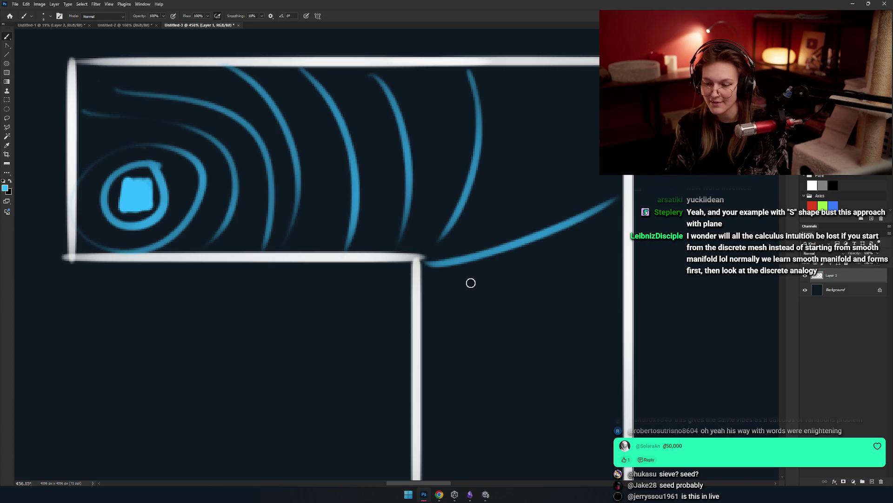
Paint blue wavefront strokes down the lower arm and touch up the square's fill.
{"action": "left_click_drag", "start_coordinate": [429, 274], "coordinate": [601, 111]}
{"action": "left_click_drag", "start_coordinate": [423, 307], "coordinate": [598, 272]}
{"action": "mouse_move", "coordinate": [446, 356]}
{"action": "left_mouse_down"}
{"action": "mouse_move", "coordinate": [479, 275]}
{"action": "mouse_move", "coordinate": [630, 263]}
{"action": "left_mouse_up"}
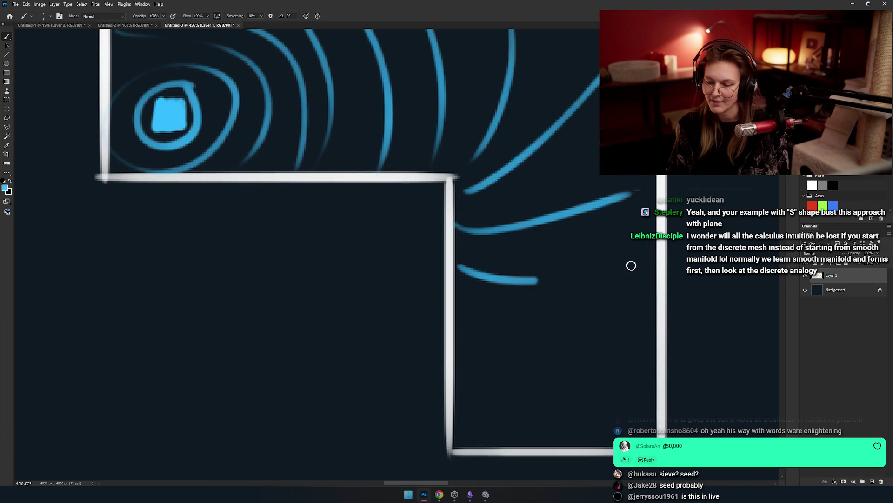
{"action": "left_click_drag", "start_coordinate": [458, 328], "coordinate": [619, 342]}
{"action": "left_click_drag", "start_coordinate": [471, 383], "coordinate": [623, 402]}
{"action": "scroll", "coordinate": [478, 389], "scroll_direction": "right", "scroll_amount": 2}
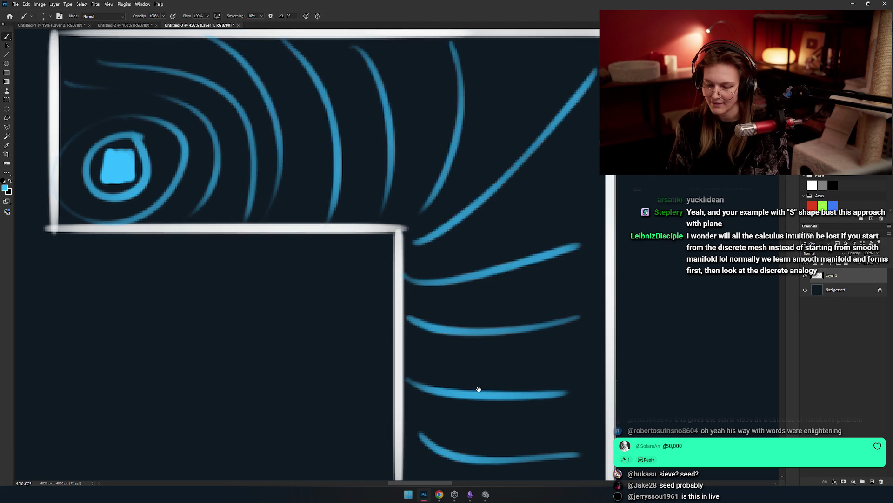
{"action": "key", "text": "ctrl+z"}
{"action": "left_click_drag", "start_coordinate": [386, 389], "coordinate": [578, 403]}
{"action": "scroll", "coordinate": [339, 251], "scroll_direction": "down", "scroll_amount": 2}
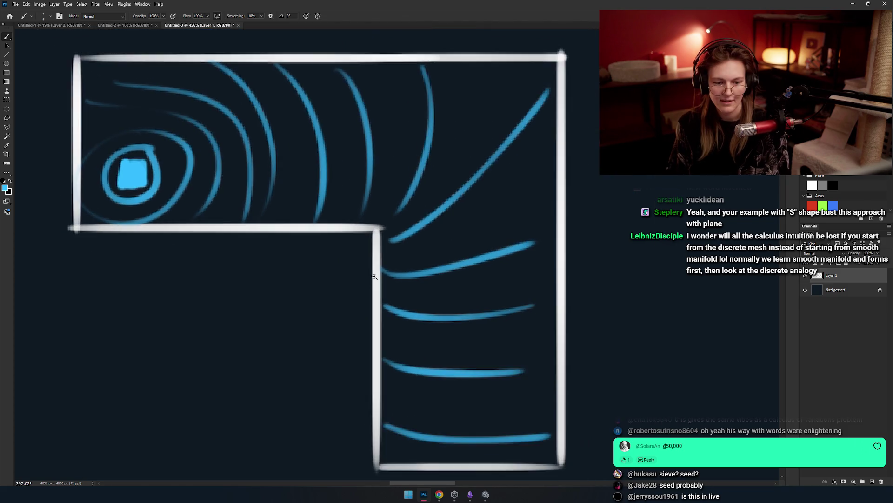
{"action": "scroll", "coordinate": [340, 251], "scroll_direction": "up", "scroll_amount": 4}
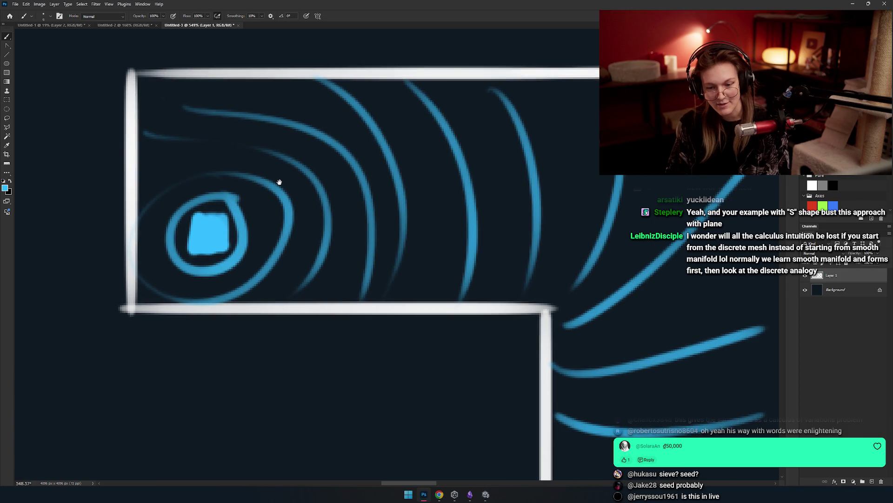
{"action": "mouse_move", "coordinate": [142, 215]}
{"action": "left_mouse_down"}
{"action": "mouse_move", "coordinate": [133, 225]}
{"action": "mouse_move", "coordinate": [139, 201]}
{"action": "mouse_move", "coordinate": [183, 205]}
{"action": "left_mouse_up"}
Paint a blue upward arrow below the frame pointing at the seed square.
{"action": "left_click_drag", "start_coordinate": [181, 253], "coordinate": [182, 372]}
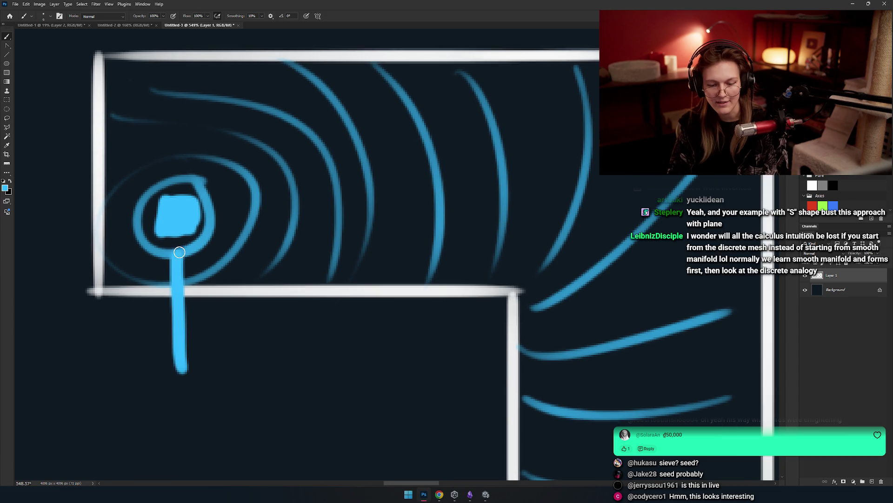
{"action": "key", "text": "ctrl+z"}
{"action": "left_click_drag", "start_coordinate": [170, 402], "coordinate": [170, 300]}
{"action": "left_click_drag", "start_coordinate": [142, 343], "coordinate": [195, 331]}
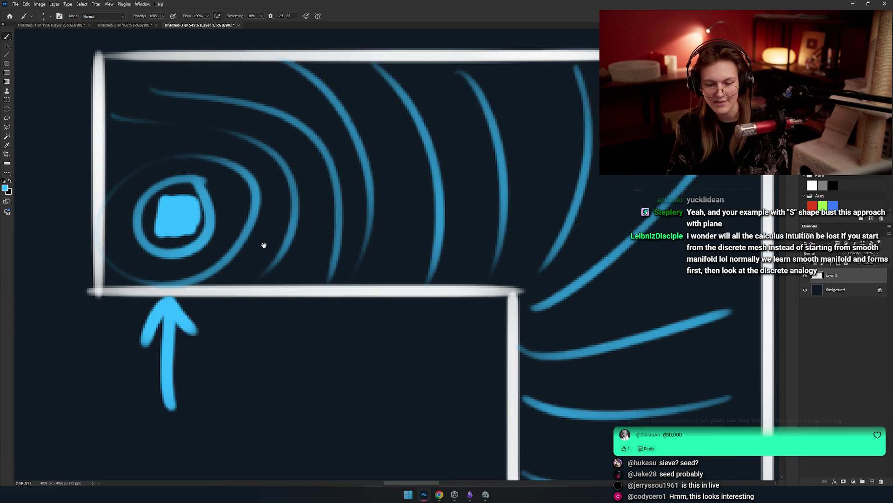
{"action": "left_click_drag", "start_coordinate": [264, 244], "coordinate": [223, 265]}
{"action": "left_click_drag", "start_coordinate": [289, 220], "coordinate": [257, 192]}
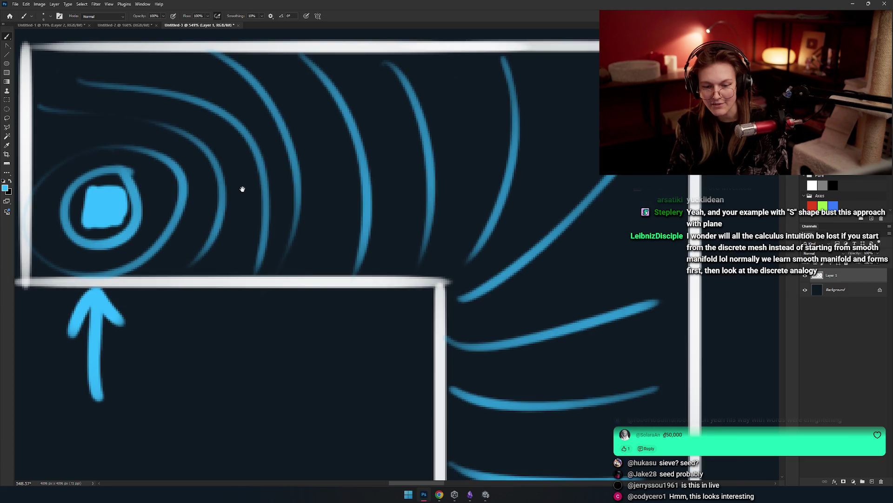
Try a blue curved arrow around the corridor corner, then undo it.
{"action": "mouse_move", "coordinate": [185, 199]}
{"action": "left_mouse_down"}
{"action": "mouse_move", "coordinate": [219, 197]}
{"action": "mouse_move", "coordinate": [531, 414]}
{"action": "left_mouse_up"}
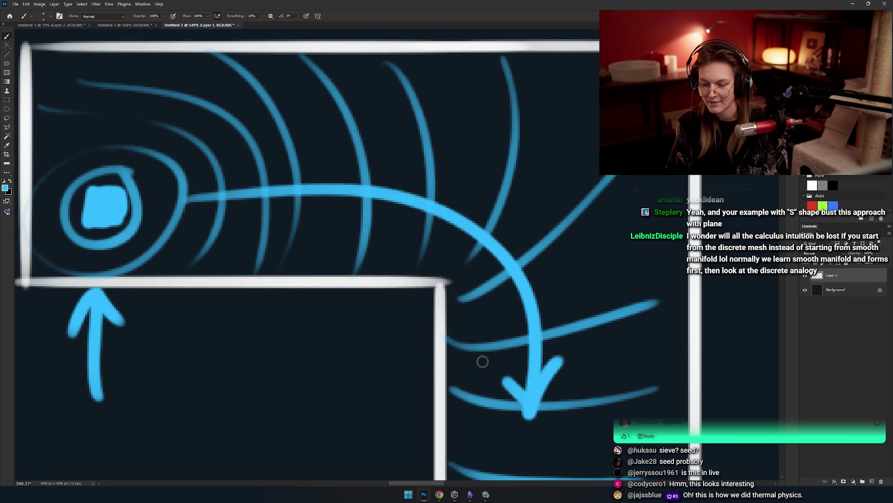
{"action": "left_click_drag", "start_coordinate": [482, 361], "coordinate": [560, 358]}
{"action": "left_click_drag", "start_coordinate": [566, 326], "coordinate": [472, 319]}
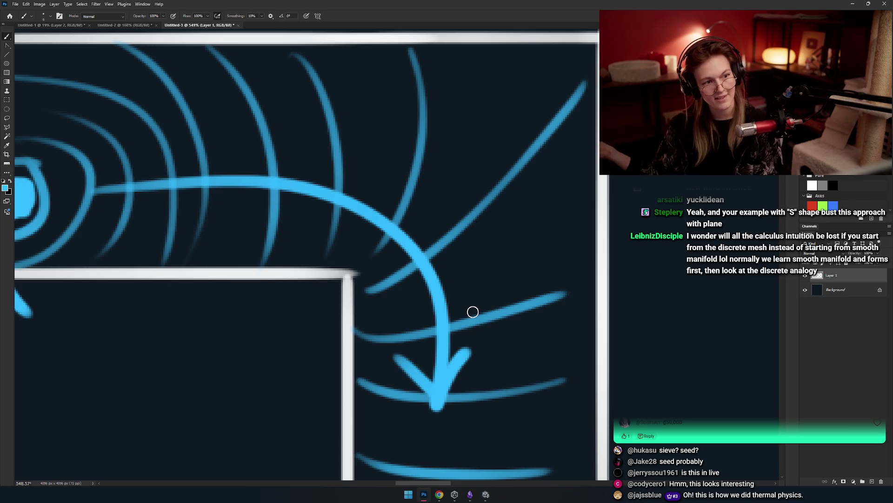
{"action": "key", "text": "ctrl+z"}
{"action": "key", "text": "ctrl+z"}
{"action": "scroll", "coordinate": [473, 311], "scroll_direction": "left", "scroll_amount": 3}
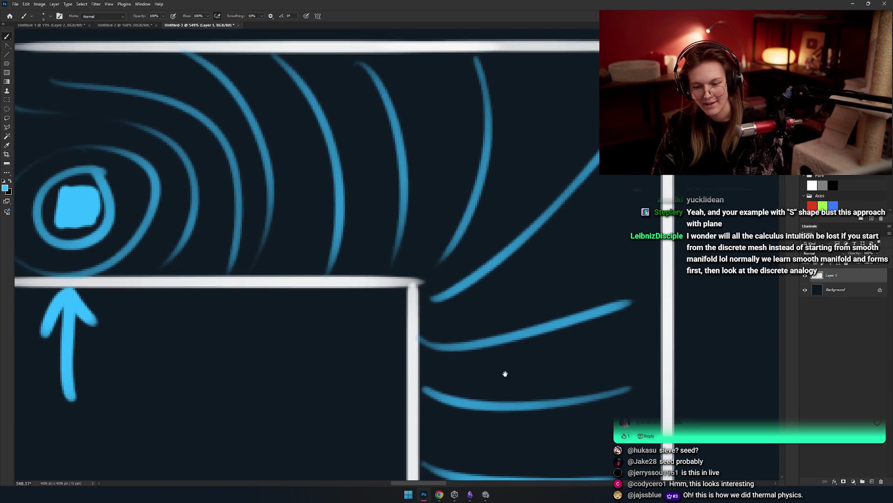
{"action": "scroll", "coordinate": [231, 221], "scroll_direction": "down", "scroll_amount": 3}
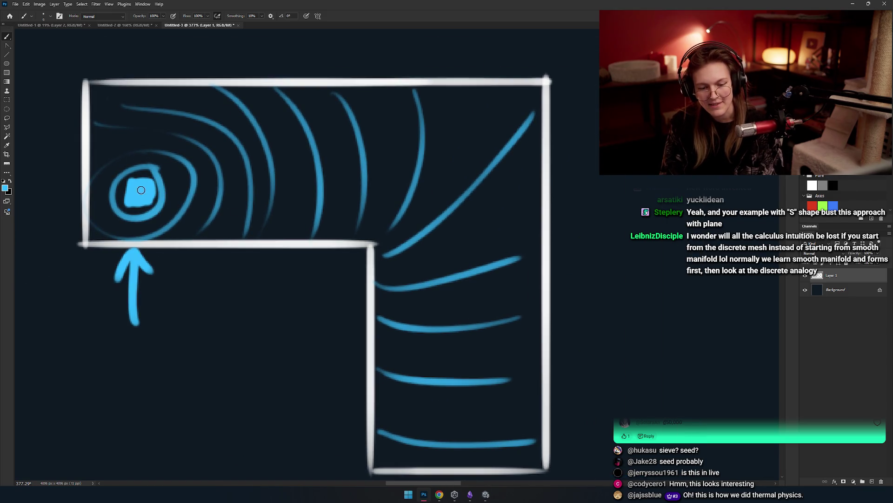
{"action": "scroll", "coordinate": [225, 189], "scroll_direction": "up", "scroll_amount": 3}
{"action": "scroll", "coordinate": [225, 189], "scroll_direction": "left", "scroll_amount": 2}
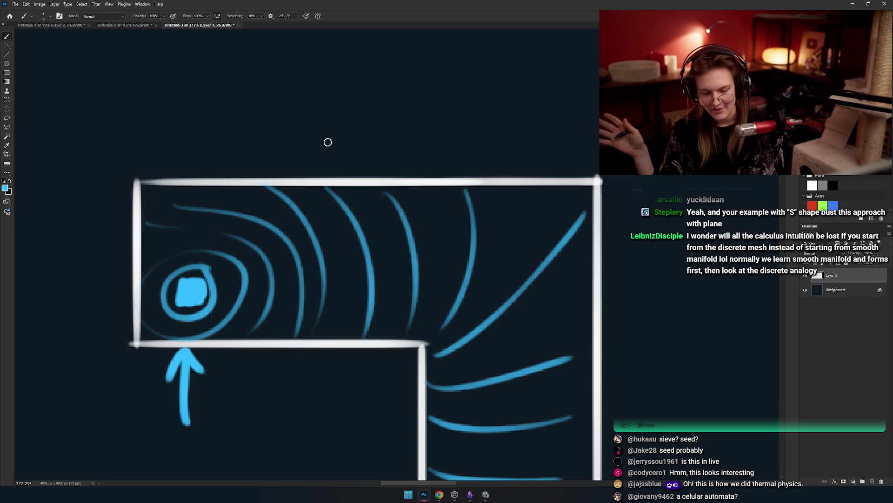
Try a curved stroke from the square across the corner, then remove it.
{"action": "left_click_drag", "start_coordinate": [327, 141], "coordinate": [406, 134]}
{"action": "mouse_move", "coordinate": [423, 276]}
{"action": "left_mouse_down"}
{"action": "mouse_move", "coordinate": [340, 283]}
{"action": "mouse_move", "coordinate": [257, 184]}
{"action": "mouse_move", "coordinate": [260, 156]}
{"action": "left_mouse_up"}
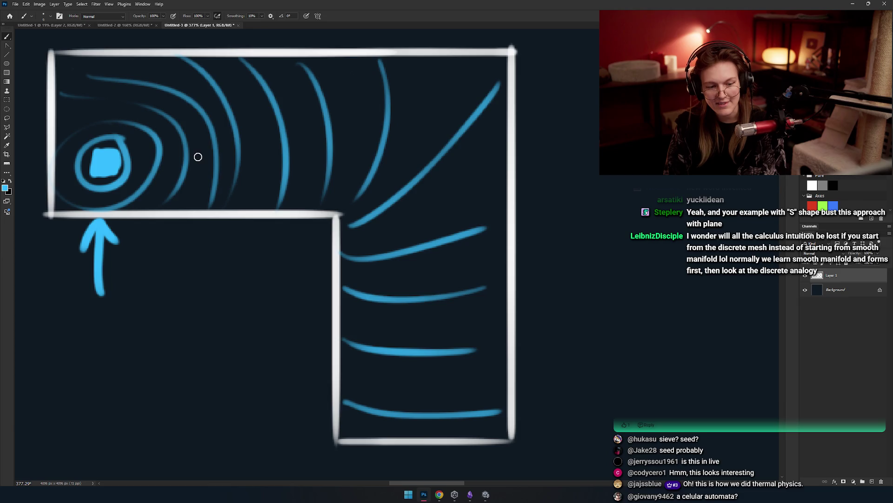
{"action": "mouse_move", "coordinate": [124, 157]}
{"action": "left_mouse_down"}
{"action": "mouse_move", "coordinate": [442, 292]}
{"action": "mouse_move", "coordinate": [459, 278]}
{"action": "mouse_move", "coordinate": [251, 176]}
{"action": "mouse_move", "coordinate": [461, 380]}
{"action": "left_mouse_up"}
{"action": "key", "text": "ctrl+z"}
{"action": "left_click_drag", "start_coordinate": [212, 195], "coordinate": [439, 400]}
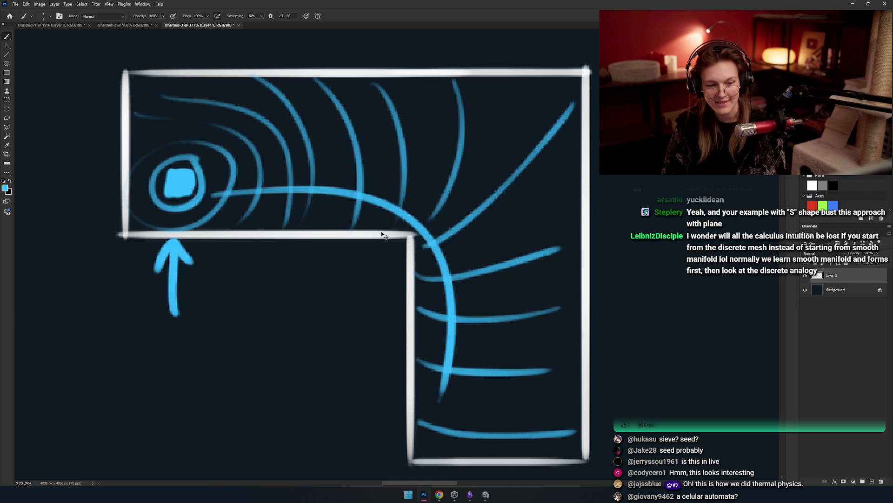
{"action": "key", "text": "ctrl+z"}
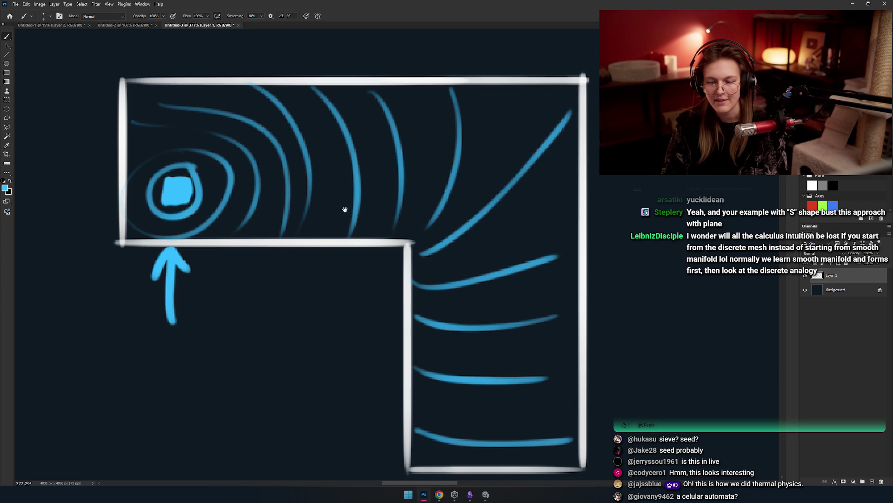
Draw a rectangular marquee around the whole L-shaped diagram.
{"action": "left_click_drag", "start_coordinate": [345, 209], "coordinate": [324, 211]}
{"action": "scroll", "coordinate": [352, 201], "scroll_direction": "down", "scroll_amount": 2}
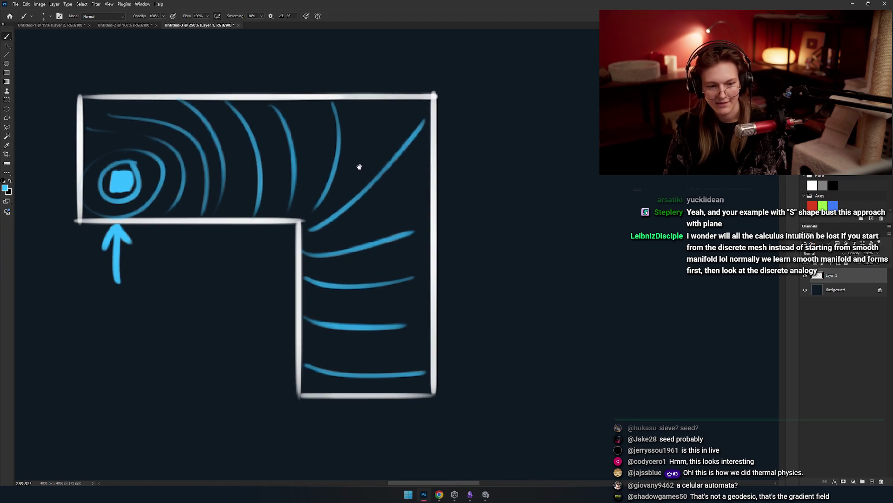
{"action": "left_click_drag", "start_coordinate": [361, 164], "coordinate": [332, 164]}
{"action": "key", "text": "m"}
{"action": "mouse_move", "coordinate": [483, 64]}
{"action": "left_mouse_down"}
{"action": "mouse_move", "coordinate": [116, 427]}
{"action": "mouse_move", "coordinate": [60, 429]}
{"action": "left_mouse_up"}
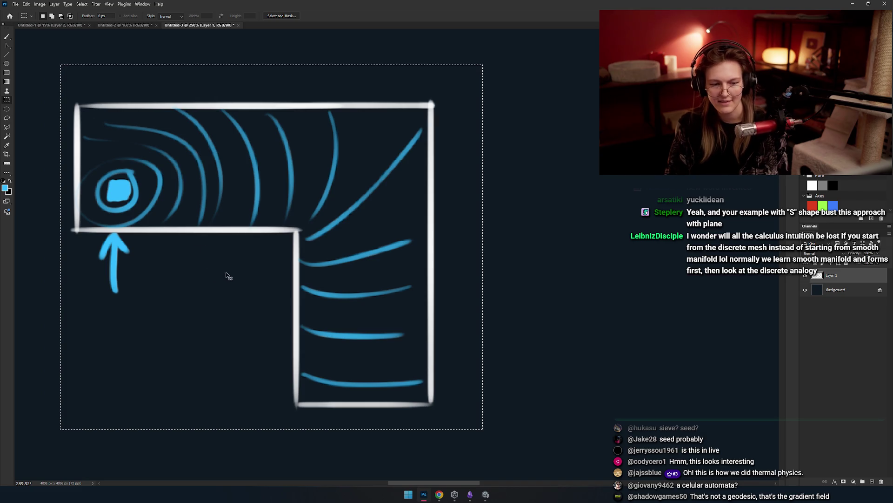
Duplicate the selected diagram and place the copy beside the original.
{"action": "key", "text": "ctrl+c"}
{"action": "key", "text": "ctrl+v"}
{"action": "key", "text": "v"}
{"action": "left_click_drag", "start_coordinate": [289, 245], "coordinate": [669, 255]}
{"action": "left_click_drag", "start_coordinate": [559, 291], "coordinate": [399, 265]}
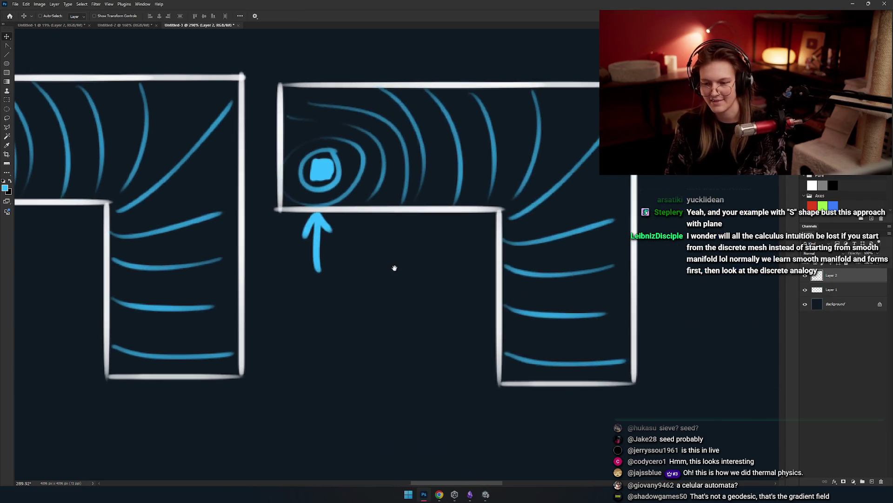
Erase the blue arrow beneath the second corridor.
{"action": "key", "text": "e"}
{"action": "scroll", "coordinate": [363, 260], "scroll_direction": "up", "scroll_amount": 3}
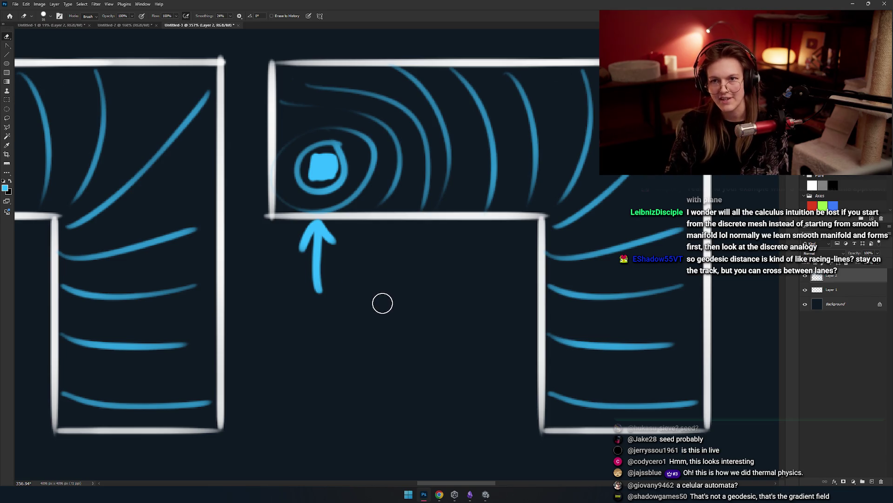
{"action": "mouse_move", "coordinate": [319, 293]}
{"action": "left_mouse_down"}
{"action": "mouse_move", "coordinate": [321, 246]}
{"action": "mouse_move", "coordinate": [299, 236]}
{"action": "mouse_move", "coordinate": [306, 232]}
{"action": "left_mouse_up"}
{"action": "scroll", "coordinate": [313, 265], "scroll_direction": "down", "scroll_amount": 6}
{"action": "key", "text": "b"}
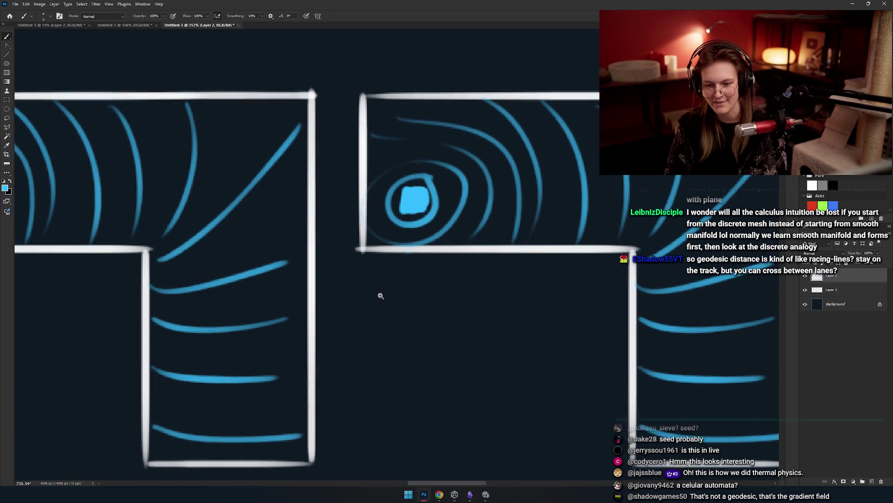
{"action": "scroll", "coordinate": [335, 287], "scroll_direction": "up", "scroll_amount": 5}
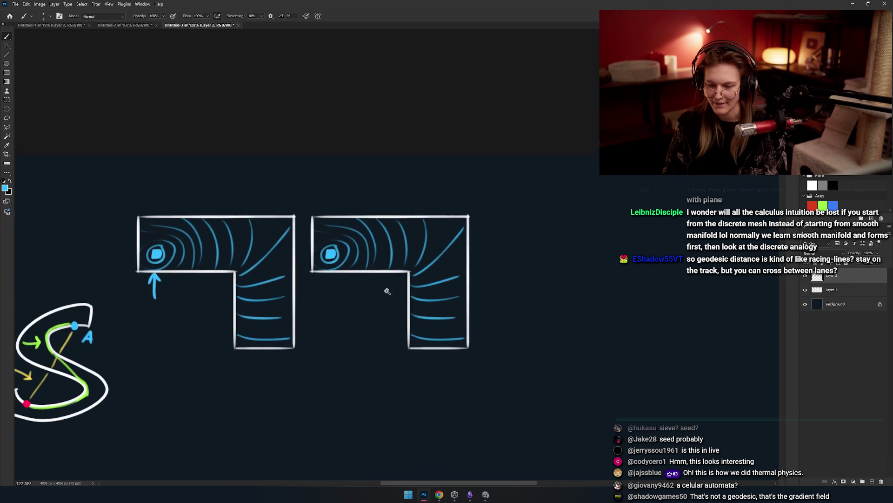
{"action": "scroll", "coordinate": [456, 286], "scroll_direction": "right", "scroll_amount": 5}
{"action": "scroll", "coordinate": [359, 269], "scroll_direction": "up", "scroll_amount": 5}
Trial-erase the lower blue wavefront curves, then undo to restore them.
{"action": "key", "text": "e"}
{"action": "scroll", "coordinate": [456, 278], "scroll_direction": "down", "scroll_amount": 2}
{"action": "scroll", "coordinate": [425, 236], "scroll_direction": "right", "scroll_amount": 5}
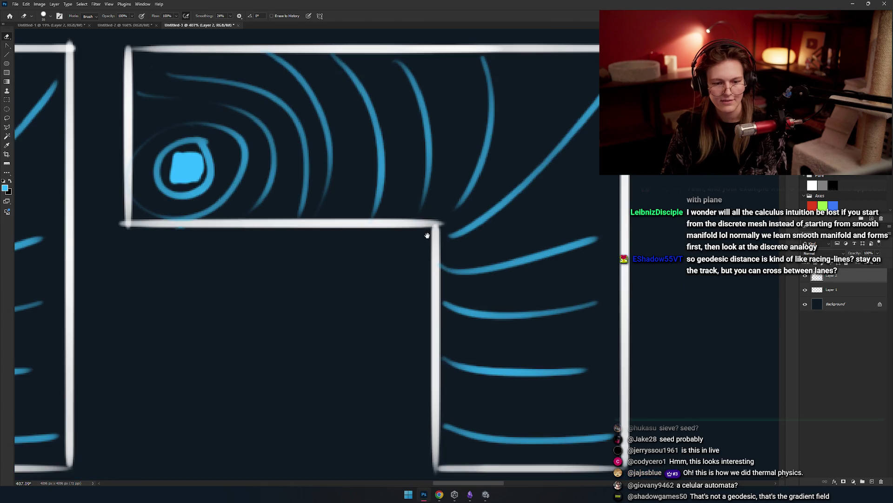
{"action": "left_click_drag", "start_coordinate": [524, 435], "coordinate": [366, 423]}
{"action": "left_click_drag", "start_coordinate": [386, 185], "coordinate": [389, 395]}
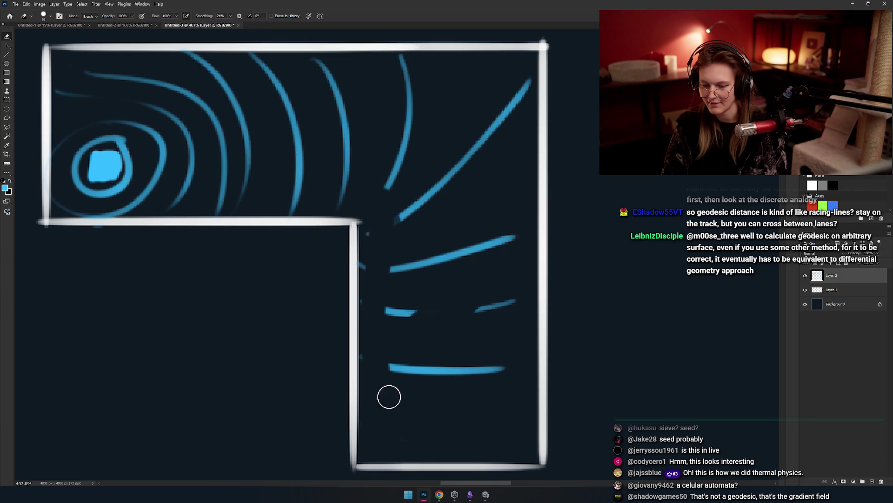
{"action": "key", "text": "bracketright"}
{"action": "key", "text": "bracketright"}
{"action": "key", "text": "bracketright"}
{"action": "mouse_move", "coordinate": [441, 359]}
{"action": "left_mouse_down"}
{"action": "mouse_move", "coordinate": [447, 377]}
{"action": "mouse_move", "coordinate": [401, 287]}
{"action": "mouse_move", "coordinate": [476, 242]}
{"action": "mouse_move", "coordinate": [486, 96]}
{"action": "mouse_move", "coordinate": [498, 91]}
{"action": "mouse_move", "coordinate": [599, 193]}
{"action": "left_mouse_up"}
{"action": "key", "text": "bracketleft"}
{"action": "key", "text": "bracketleft"}
{"action": "key", "text": "bracketleft"}
{"action": "key", "text": "ctrl+z"}
{"action": "key", "text": "ctrl+z"}
{"action": "key", "text": "ctrl+z"}
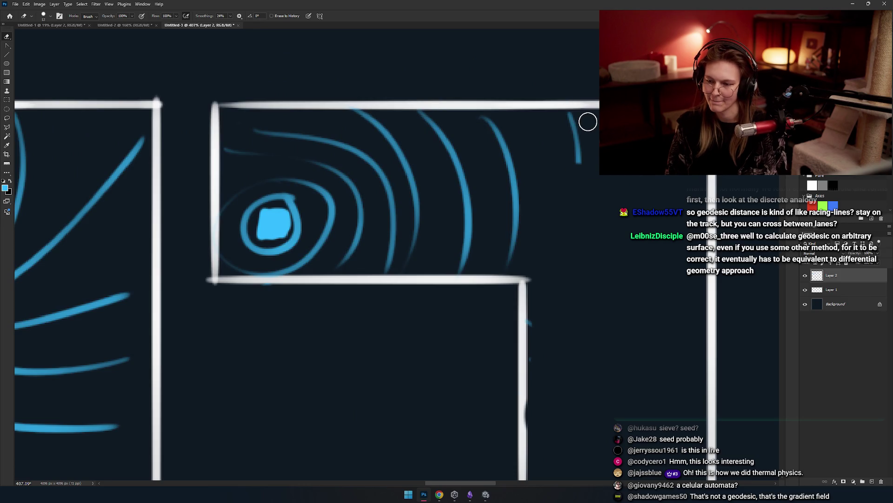
Return to the Brush and reposition the view over the first corridor.
{"action": "mouse_move", "coordinate": [454, 283]}
{"action": "left_mouse_down"}
{"action": "mouse_move", "coordinate": [405, 186]}
{"action": "mouse_move", "coordinate": [383, 193]}
{"action": "left_mouse_up"}
{"action": "key", "text": "b"}
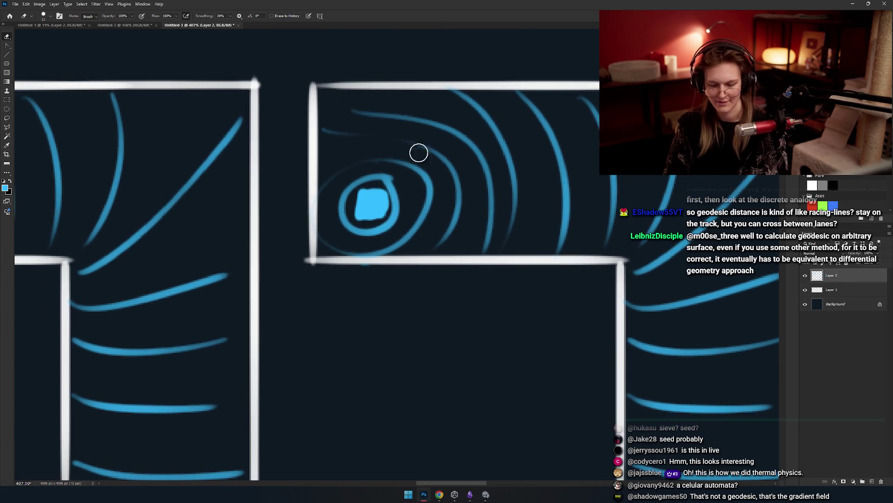
{"action": "scroll", "coordinate": [438, 190], "scroll_direction": "up", "scroll_amount": 3}
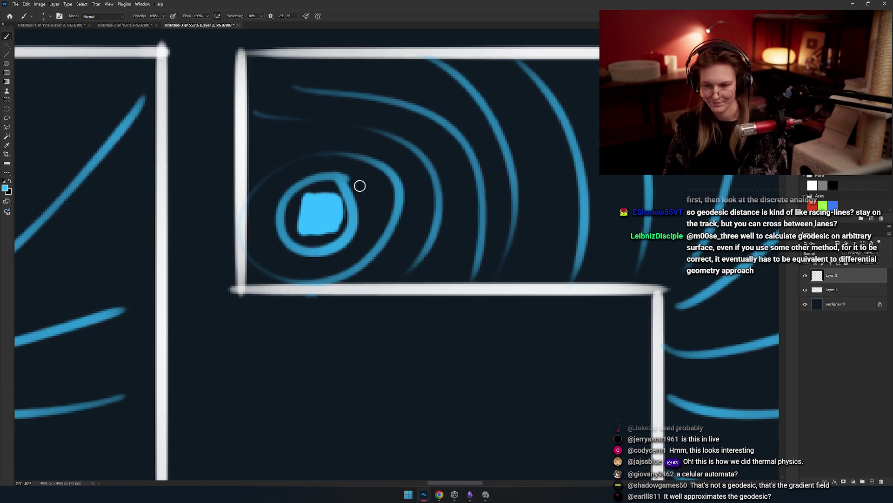
{"action": "mouse_move", "coordinate": [361, 229]}
{"action": "left_mouse_down"}
{"action": "mouse_move", "coordinate": [436, 225]}
{"action": "mouse_move", "coordinate": [409, 196]}
{"action": "mouse_move", "coordinate": [414, 209]}
{"action": "mouse_move", "coordinate": [382, 216]}
{"action": "mouse_move", "coordinate": [431, 243]}
{"action": "mouse_move", "coordinate": [421, 237]}
{"action": "mouse_move", "coordinate": [439, 235]}
{"action": "mouse_move", "coordinate": [354, 219]}
{"action": "mouse_move", "coordinate": [429, 233]}
{"action": "mouse_move", "coordinate": [388, 172]}
{"action": "mouse_move", "coordinate": [295, 146]}
{"action": "left_mouse_up"}
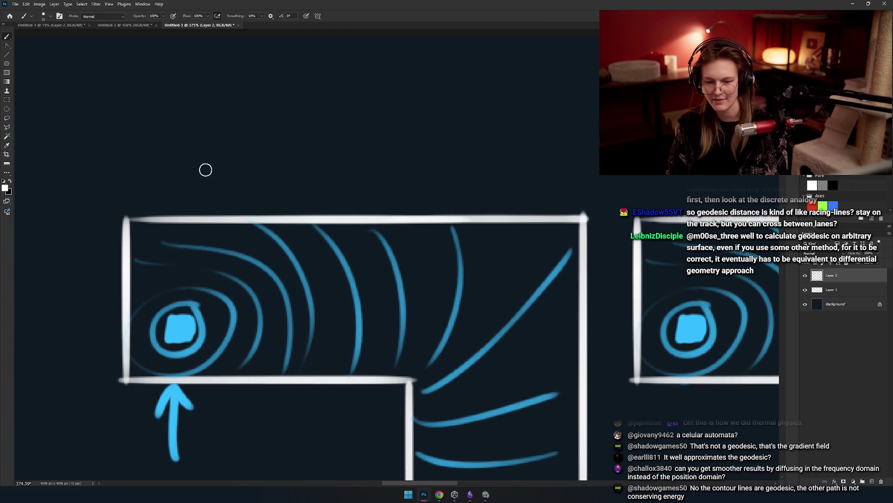
Paint a white '1.' and the letter D above the first corridor.
{"action": "left_click_drag", "start_coordinate": [160, 139], "coordinate": [184, 192]}
{"action": "left_click", "coordinate": [207, 187]}
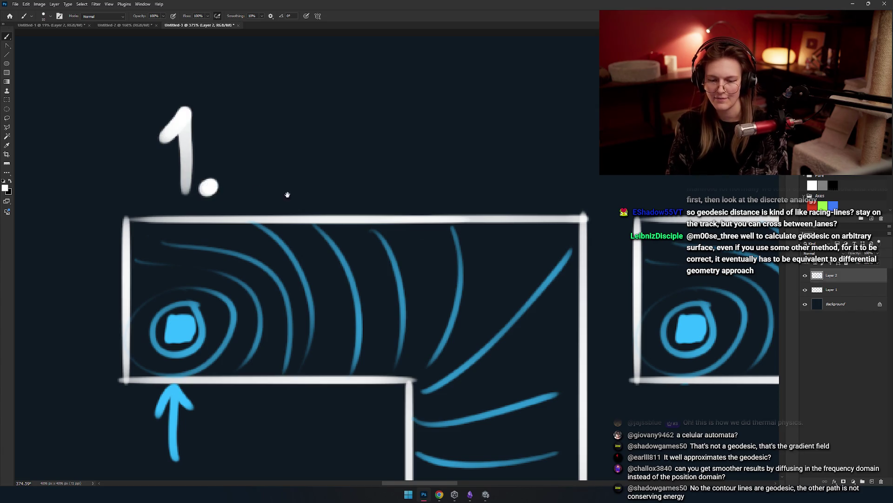
{"action": "left_click_drag", "start_coordinate": [345, 188], "coordinate": [324, 207]}
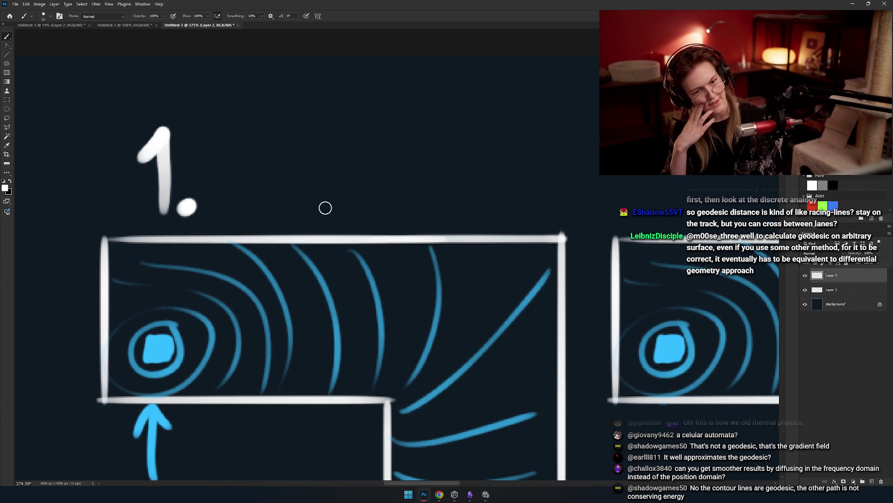
{"action": "left_click_drag", "start_coordinate": [232, 145], "coordinate": [248, 190]}
{"action": "key", "text": "ctrl+z"}
{"action": "left_click_drag", "start_coordinate": [227, 146], "coordinate": [254, 188]}
{"action": "key", "text": "ctrl+z"}
{"action": "left_click_drag", "start_coordinate": [228, 140], "coordinate": [230, 199]}
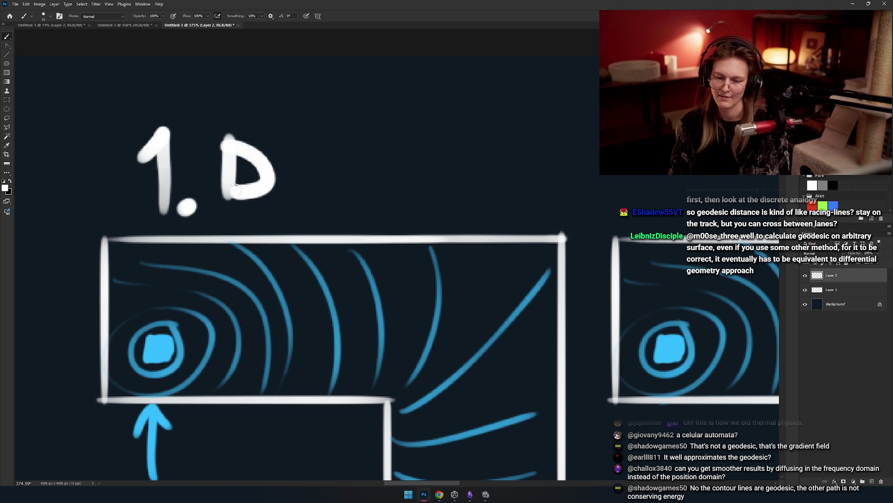
Letter 'iffuse' in white to complete the '1. Diffuse' heading.
{"action": "left_click_drag", "start_coordinate": [285, 177], "coordinate": [284, 205]}
{"action": "left_click", "coordinate": [284, 165]}
{"action": "left_click_drag", "start_coordinate": [321, 176], "coordinate": [311, 215]}
{"action": "left_click_drag", "start_coordinate": [293, 195], "coordinate": [352, 194]}
{"action": "left_click_drag", "start_coordinate": [365, 175], "coordinate": [346, 216]}
{"action": "key", "text": "ctrl+z"}
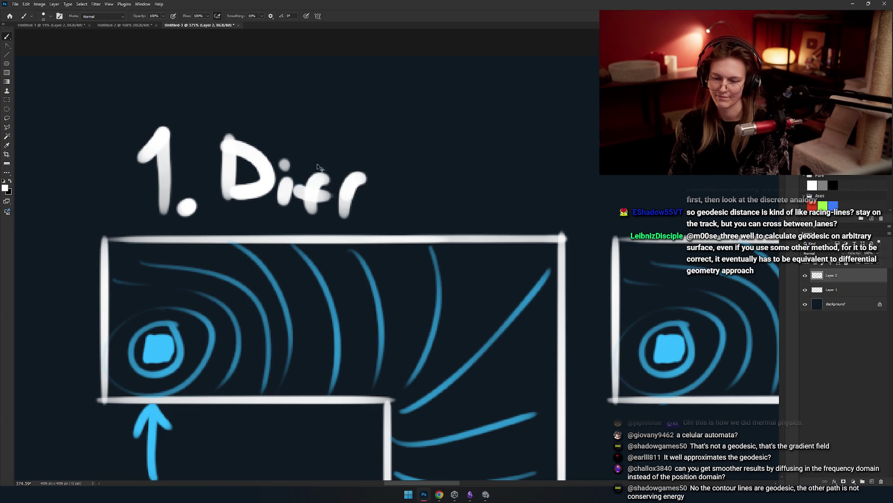
{"action": "key", "text": "ctrl+z"}
{"action": "key", "text": "ctrl+z"}
{"action": "key", "text": "ctrl+z"}
{"action": "left_click_drag", "start_coordinate": [336, 140], "coordinate": [311, 204]}
{"action": "left_click_drag", "start_coordinate": [370, 150], "coordinate": [346, 200]}
{"action": "left_click_drag", "start_coordinate": [300, 176], "coordinate": [356, 180]}
{"action": "left_click_drag", "start_coordinate": [375, 170], "coordinate": [389, 191]}
{"action": "key", "text": "ctrl+z"}
{"action": "key", "text": "ctrl+z"}
{"action": "left_click", "coordinate": [410, 176]}
{"action": "mouse_move", "coordinate": [422, 166]}
{"action": "left_mouse_down"}
{"action": "mouse_move", "coordinate": [401, 197]}
{"action": "mouse_move", "coordinate": [468, 197]}
{"action": "mouse_move", "coordinate": [326, 209]}
{"action": "mouse_move", "coordinate": [358, 195]}
{"action": "mouse_move", "coordinate": [366, 206]}
{"action": "mouse_move", "coordinate": [414, 120]}
{"action": "left_mouse_up"}
{"action": "key", "text": "ctrl+z"}
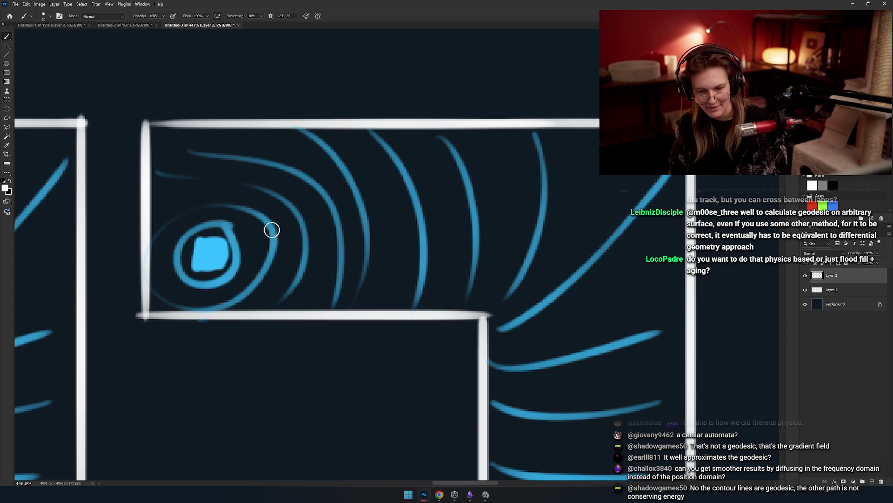
Pan to the space above the corridor and paint a white ∇ symbol.
{"action": "mouse_move", "coordinate": [374, 272]}
{"action": "left_mouse_down"}
{"action": "mouse_move", "coordinate": [427, 291]}
{"action": "mouse_move", "coordinate": [447, 359]}
{"action": "mouse_move", "coordinate": [414, 315]}
{"action": "mouse_move", "coordinate": [428, 342]}
{"action": "left_mouse_up"}
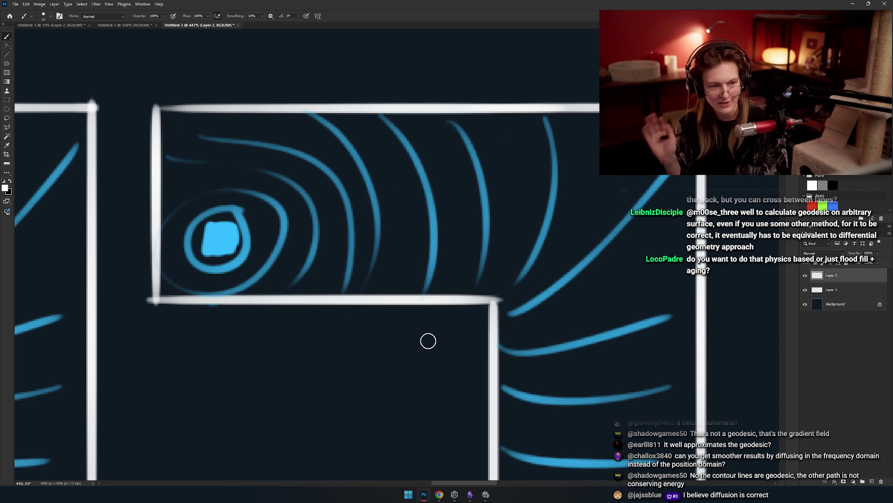
{"action": "mouse_move", "coordinate": [329, 225]}
{"action": "left_mouse_down"}
{"action": "mouse_move", "coordinate": [293, 253]}
{"action": "mouse_move", "coordinate": [326, 261]}
{"action": "mouse_move", "coordinate": [323, 249]}
{"action": "left_mouse_up"}
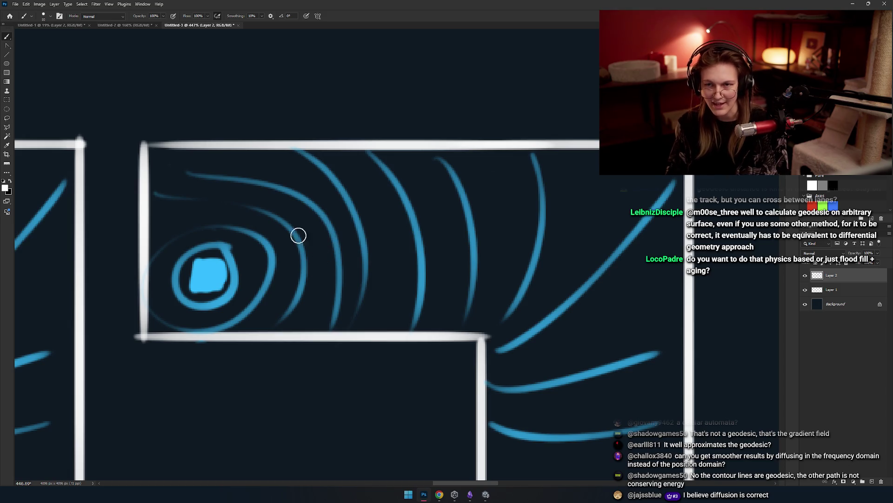
{"action": "left_click_drag", "start_coordinate": [339, 234], "coordinate": [334, 289]}
{"action": "mouse_move", "coordinate": [312, 220]}
{"action": "left_mouse_down"}
{"action": "mouse_move", "coordinate": [472, 241]}
{"action": "mouse_move", "coordinate": [315, 252]}
{"action": "mouse_move", "coordinate": [385, 228]}
{"action": "mouse_move", "coordinate": [354, 221]}
{"action": "left_mouse_up"}
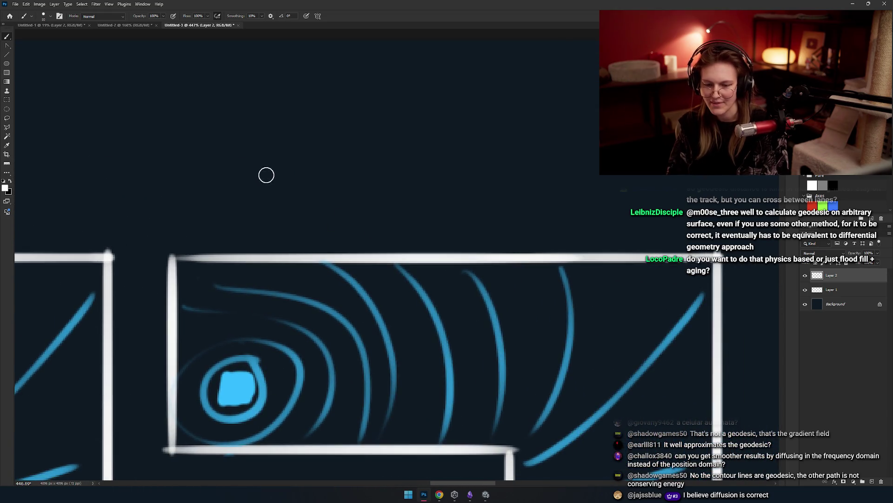
{"action": "left_click_drag", "start_coordinate": [267, 156], "coordinate": [300, 176]}
{"action": "key", "text": "ctrl+z"}
{"action": "mouse_move", "coordinate": [261, 153]}
{"action": "left_mouse_down"}
{"action": "mouse_move", "coordinate": [313, 228]}
{"action": "mouse_move", "coordinate": [261, 156]}
{"action": "left_mouse_up"}
Try a white f after the ∇, then undo it.
{"action": "left_click_drag", "start_coordinate": [407, 197], "coordinate": [359, 195]}
{"action": "mouse_move", "coordinate": [357, 157]}
{"action": "left_mouse_down"}
{"action": "mouse_move", "coordinate": [325, 199]}
{"action": "mouse_move", "coordinate": [321, 231]}
{"action": "left_mouse_up"}
{"action": "left_click_drag", "start_coordinate": [307, 188], "coordinate": [358, 196]}
{"action": "key", "text": "ctrl+z"}
{"action": "key", "text": "ctrl+z"}
Paint the f beside the ∇ to form ∇f, undoing a stray loop.
{"action": "left_click_drag", "start_coordinate": [349, 149], "coordinate": [321, 230]}
{"action": "mouse_move", "coordinate": [307, 189]}
{"action": "left_mouse_down"}
{"action": "mouse_move", "coordinate": [409, 195]}
{"action": "mouse_move", "coordinate": [382, 182]}
{"action": "mouse_move", "coordinate": [352, 241]}
{"action": "left_mouse_up"}
{"action": "key", "text": "ctrl+z"}
{"action": "left_click_drag", "start_coordinate": [335, 194], "coordinate": [376, 203]}
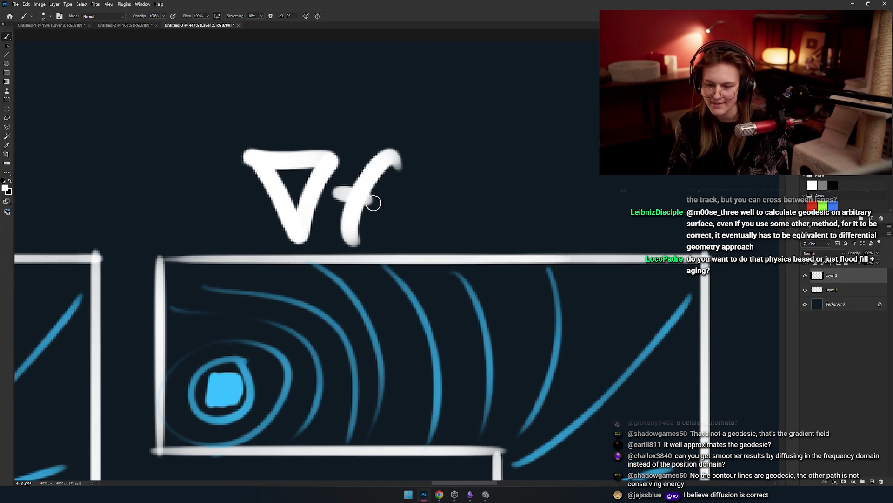
{"action": "left_click_drag", "start_coordinate": [394, 119], "coordinate": [382, 200]}
{"action": "left_click_drag", "start_coordinate": [276, 217], "coordinate": [284, 205]}
{"action": "key", "text": "ctrl+z"}
Attempt a white Δ triangle to the upper right of ∇f.
{"action": "left_click_drag", "start_coordinate": [386, 214], "coordinate": [329, 202]}
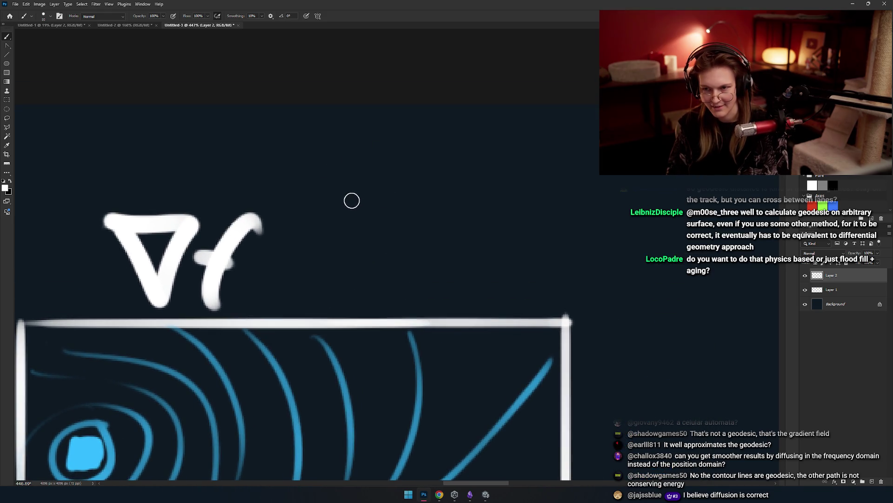
{"action": "scroll", "coordinate": [321, 200], "scroll_direction": "left", "scroll_amount": 2}
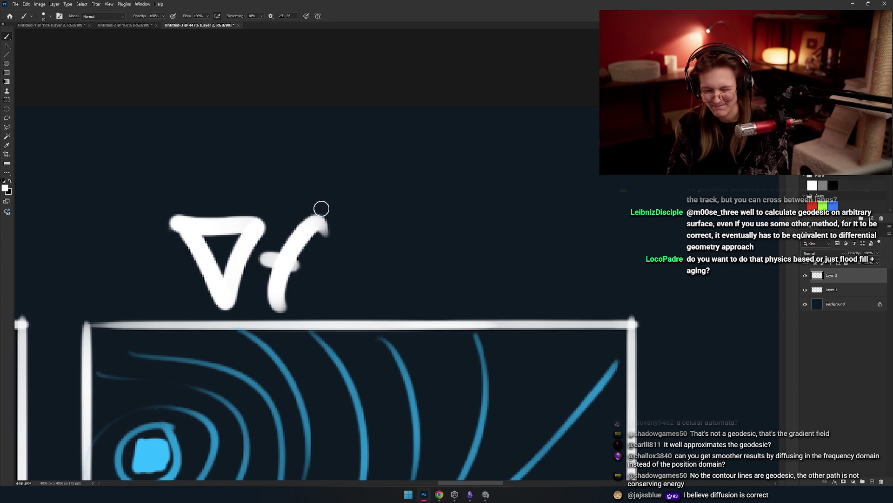
{"action": "scroll", "coordinate": [319, 208], "scroll_direction": "right", "scroll_amount": 3}
{"action": "mouse_move", "coordinate": [343, 216]}
{"action": "left_mouse_down"}
{"action": "mouse_move", "coordinate": [335, 199]}
{"action": "mouse_move", "coordinate": [342, 223]}
{"action": "left_mouse_up"}
{"action": "key", "text": "ctrl+z"}
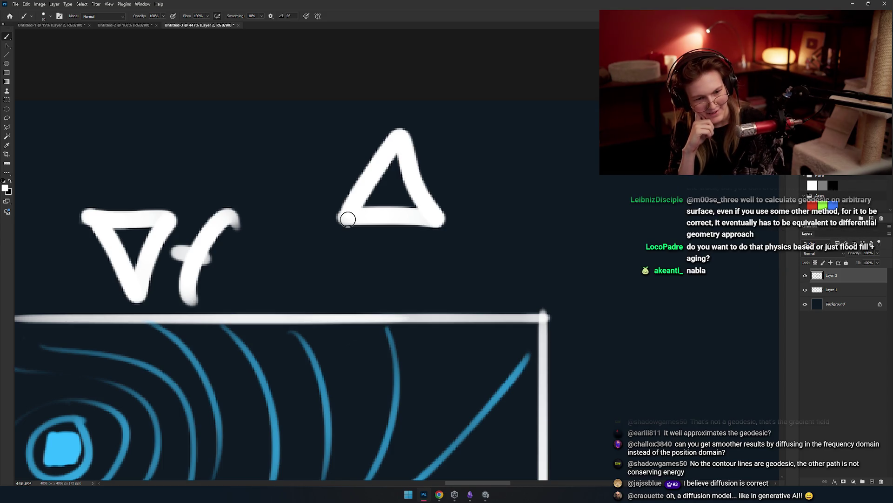
Try painting a second nabla, then undo it along with the earlier nabla stroke.
{"action": "scroll", "coordinate": [280, 279], "scroll_direction": "left", "scroll_amount": 5}
{"action": "left_click_drag", "start_coordinate": [349, 220], "coordinate": [319, 235]}
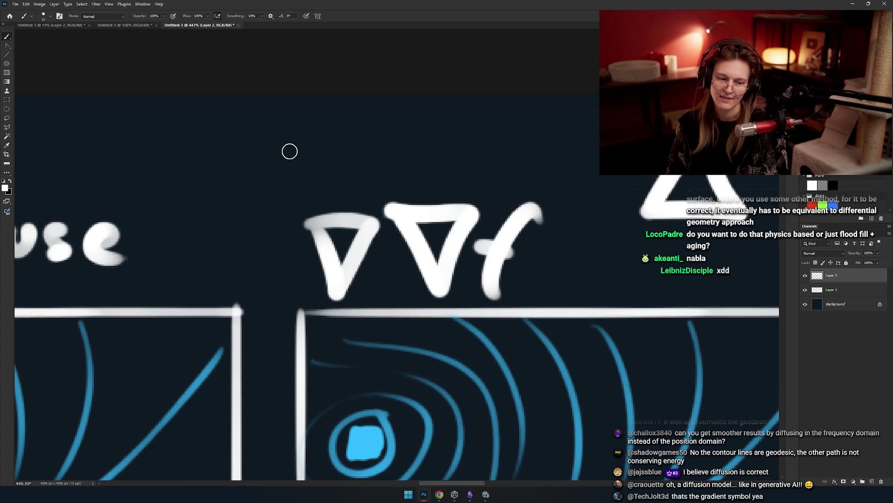
{"action": "key", "text": "ctrl+z"}
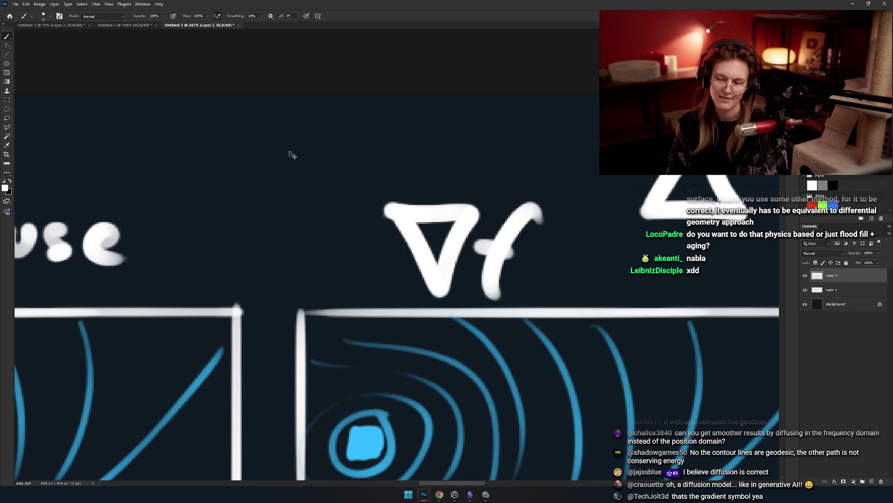
{"action": "scroll", "coordinate": [389, 274], "scroll_direction": "right", "scroll_amount": 4}
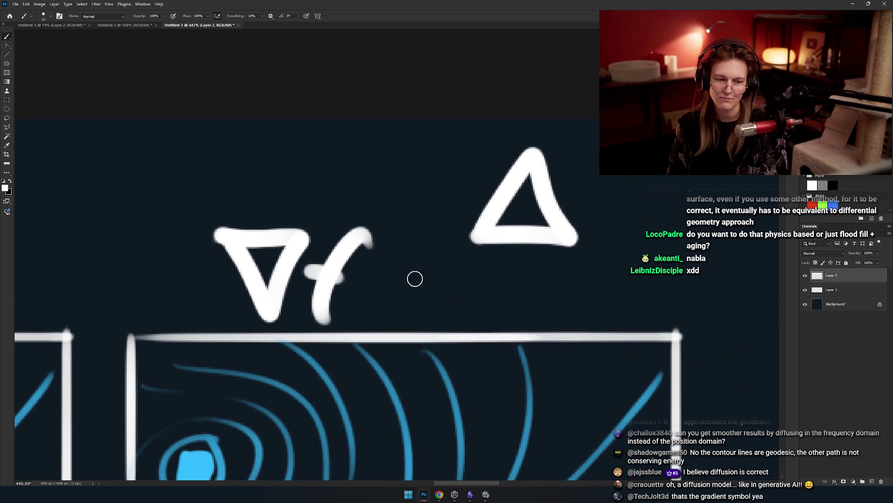
{"action": "scroll", "coordinate": [360, 158], "scroll_direction": "right", "scroll_amount": 3}
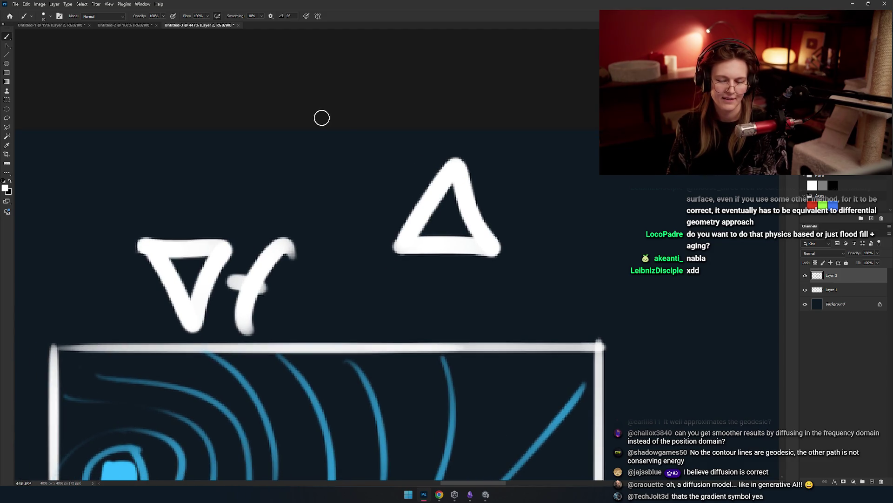
{"action": "scroll", "coordinate": [318, 268], "scroll_direction": "left", "scroll_amount": 7}
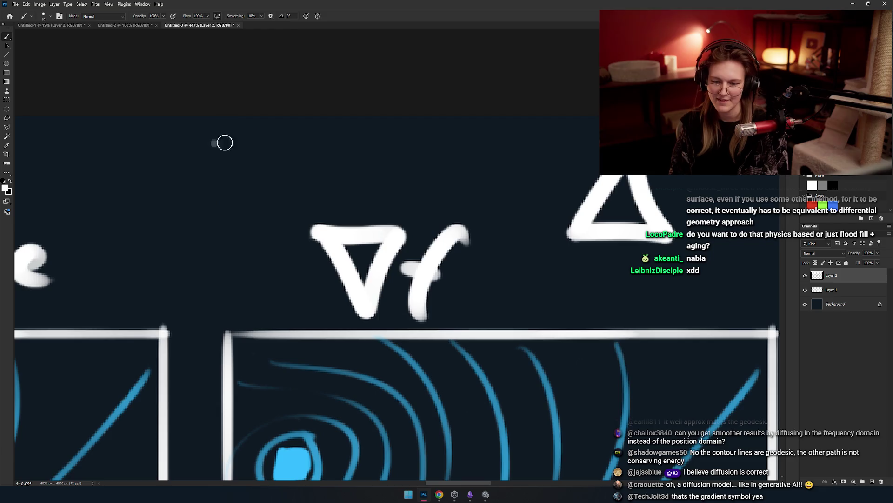
{"action": "key", "text": "ctrl+z"}
Hand-letter a nabla, a dot and an f to form ∇·f.
{"action": "mouse_move", "coordinate": [212, 139]}
{"action": "left_mouse_down"}
{"action": "mouse_move", "coordinate": [298, 138]}
{"action": "mouse_move", "coordinate": [215, 142]}
{"action": "left_mouse_up"}
{"action": "left_click", "coordinate": [319, 176]}
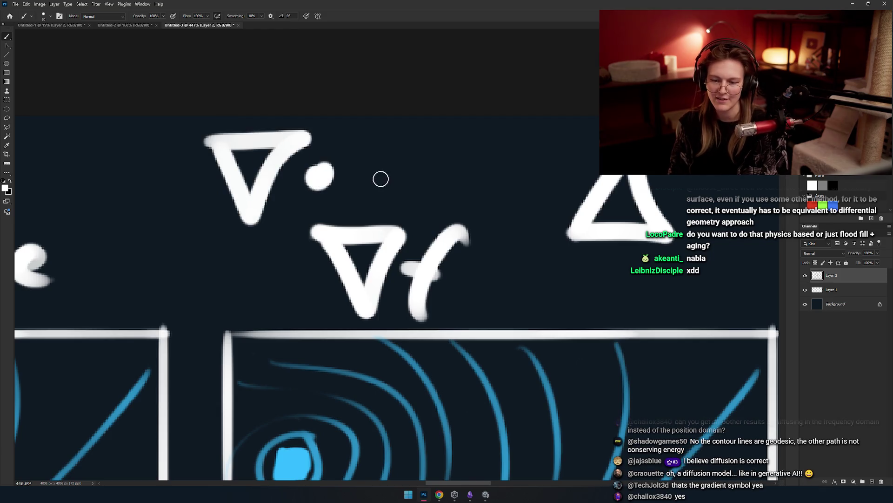
{"action": "scroll", "coordinate": [368, 154], "scroll_direction": "right", "scroll_amount": 1}
{"action": "scroll", "coordinate": [368, 154], "scroll_direction": "up", "scroll_amount": 1}
{"action": "left_click_drag", "start_coordinate": [372, 151], "coordinate": [343, 226]}
{"action": "mouse_move", "coordinate": [325, 186]}
{"action": "left_mouse_down"}
{"action": "mouse_move", "coordinate": [375, 190]}
{"action": "mouse_move", "coordinate": [343, 199]}
{"action": "mouse_move", "coordinate": [409, 218]}
{"action": "left_mouse_up"}
Draw a curved arc with two arrowheads to the right of ∇·f.
{"action": "scroll", "coordinate": [447, 208], "scroll_direction": "right", "scroll_amount": 3}
{"action": "scroll", "coordinate": [398, 216], "scroll_direction": "down", "scroll_amount": 1}
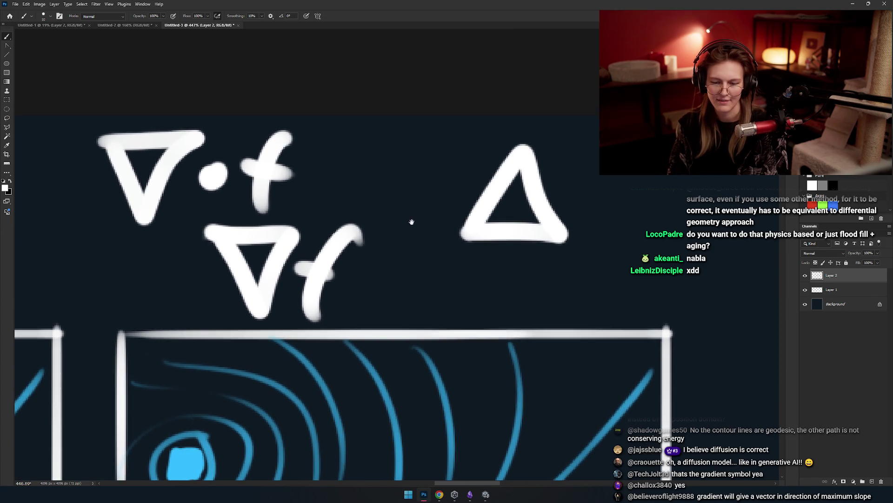
{"action": "left_click_drag", "start_coordinate": [321, 156], "coordinate": [390, 198]}
{"action": "left_click_drag", "start_coordinate": [339, 187], "coordinate": [370, 207]}
{"action": "left_click_drag", "start_coordinate": [354, 147], "coordinate": [320, 185]}
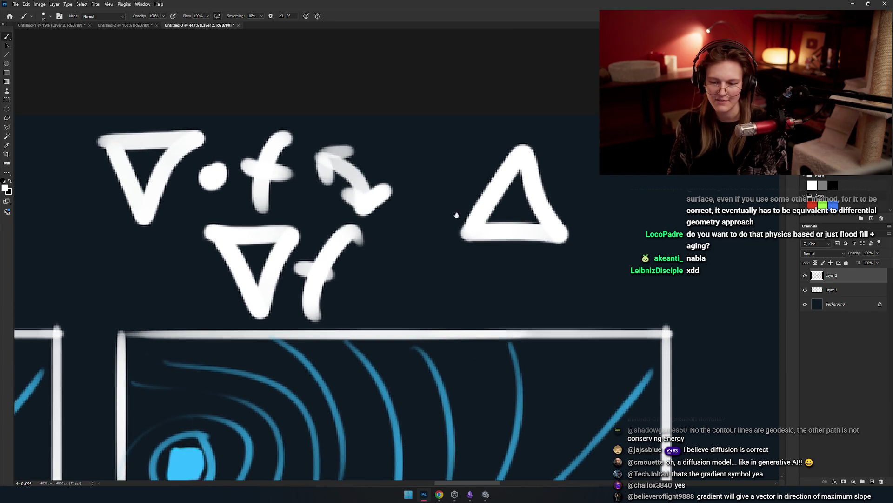
Try circling the Δ triangle and then ∇·f with loops, undoing both.
{"action": "left_click_drag", "start_coordinate": [458, 213], "coordinate": [384, 208]}
{"action": "mouse_move", "coordinate": [517, 151]}
{"action": "left_mouse_down"}
{"action": "mouse_move", "coordinate": [485, 236]}
{"action": "mouse_move", "coordinate": [521, 156]}
{"action": "left_mouse_up"}
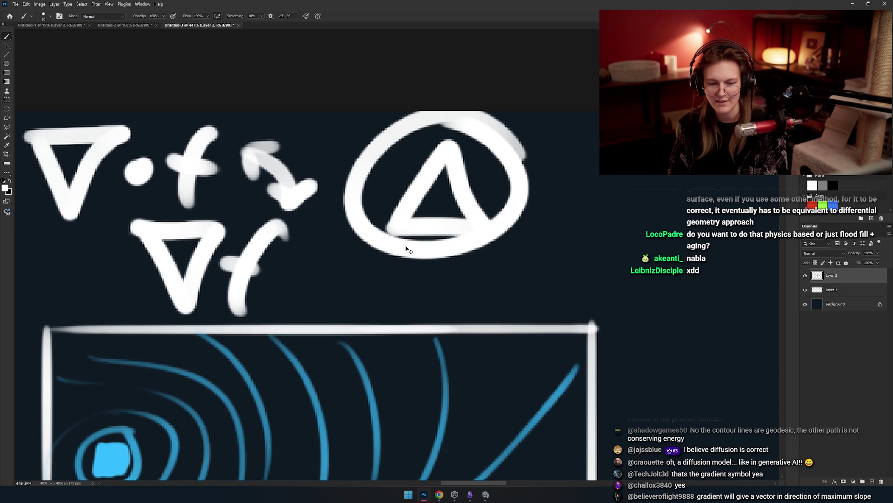
{"action": "key", "text": "ctrl+z"}
{"action": "mouse_move", "coordinate": [403, 252]}
{"action": "left_mouse_down"}
{"action": "mouse_move", "coordinate": [578, 233]}
{"action": "mouse_move", "coordinate": [518, 239]}
{"action": "left_mouse_up"}
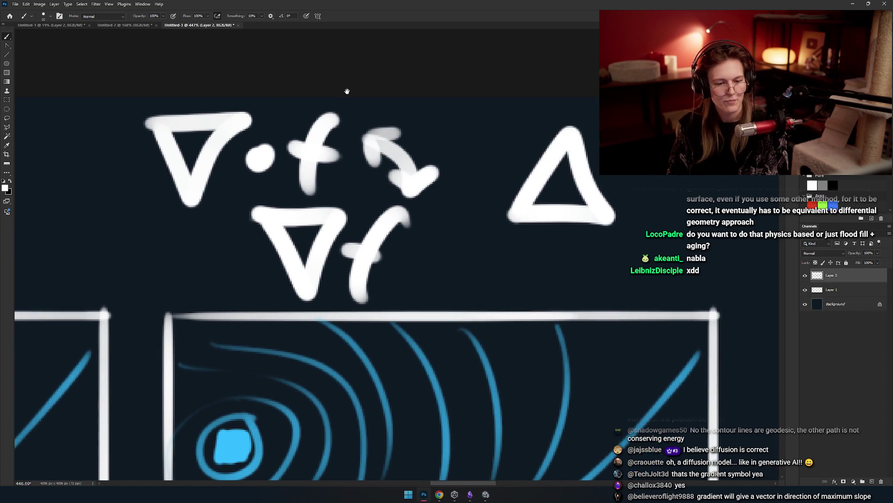
{"action": "scroll", "coordinate": [357, 221], "scroll_direction": "down", "scroll_amount": 3}
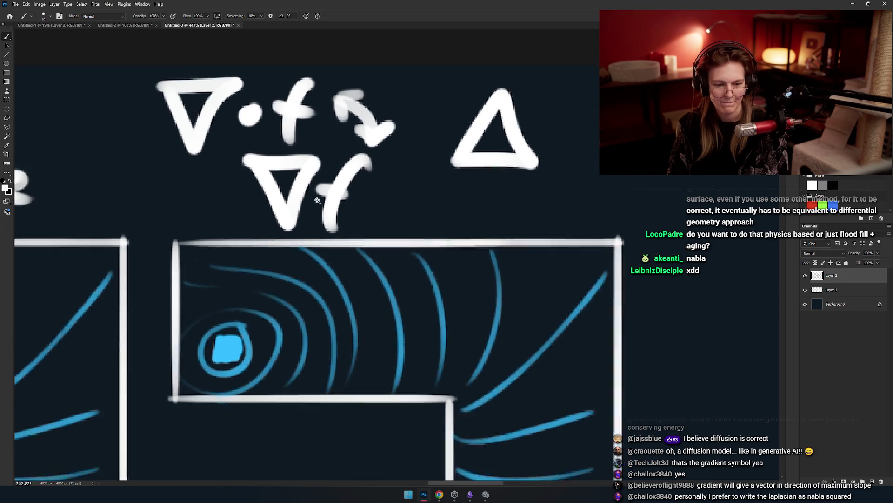
{"action": "left_click_drag", "start_coordinate": [358, 221], "coordinate": [326, 106]}
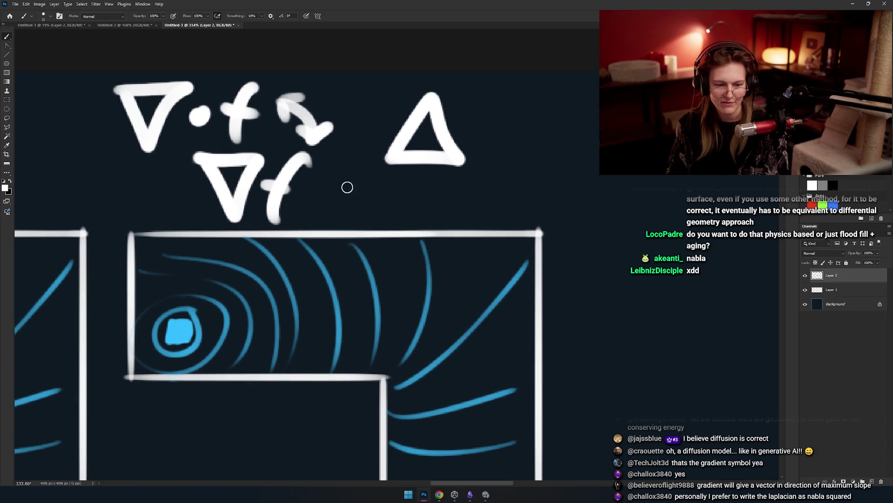
{"action": "mouse_move", "coordinate": [375, 193]}
{"action": "left_mouse_down"}
{"action": "mouse_move", "coordinate": [373, 215]}
{"action": "mouse_move", "coordinate": [452, 250]}
{"action": "left_mouse_up"}
{"action": "mouse_move", "coordinate": [359, 139]}
{"action": "left_mouse_down"}
{"action": "mouse_move", "coordinate": [321, 136]}
{"action": "mouse_move", "coordinate": [360, 154]}
{"action": "left_mouse_up"}
{"action": "key", "text": "ctrl+z"}
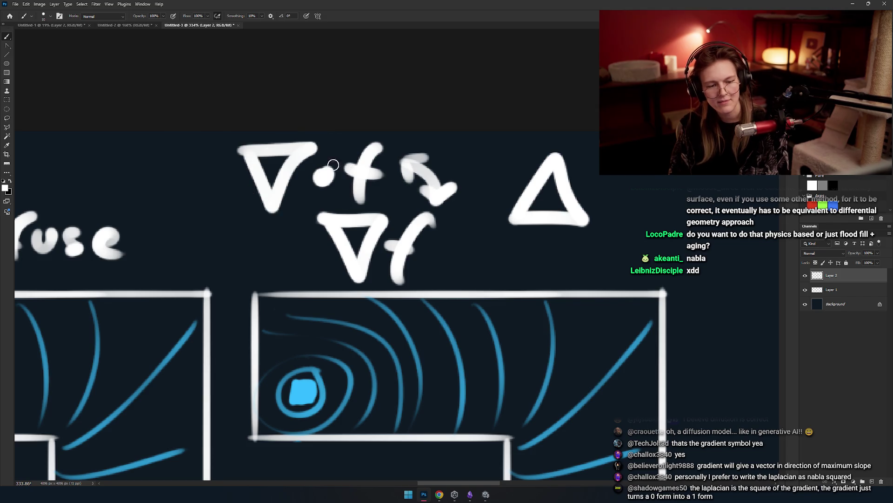
{"action": "left_click_drag", "start_coordinate": [438, 208], "coordinate": [384, 208]}
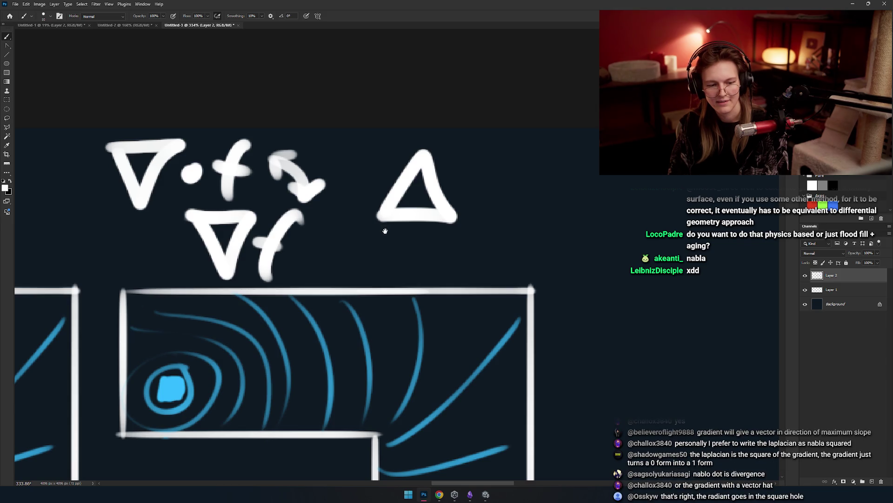
Zoom in closely and erase the curved arrow strokes beside ∇·f.
{"action": "mouse_move", "coordinate": [386, 232]}
{"action": "left_mouse_down"}
{"action": "mouse_move", "coordinate": [446, 251]}
{"action": "mouse_move", "coordinate": [416, 251]}
{"action": "left_mouse_up"}
{"action": "left_click_drag", "start_coordinate": [232, 207], "coordinate": [288, 207]}
{"action": "key", "text": "e"}
{"action": "mouse_move", "coordinate": [360, 98]}
{"action": "left_mouse_down"}
{"action": "mouse_move", "coordinate": [409, 225]}
{"action": "mouse_move", "coordinate": [397, 251]}
{"action": "mouse_move", "coordinate": [326, 233]}
{"action": "mouse_move", "coordinate": [381, 218]}
{"action": "left_mouse_up"}
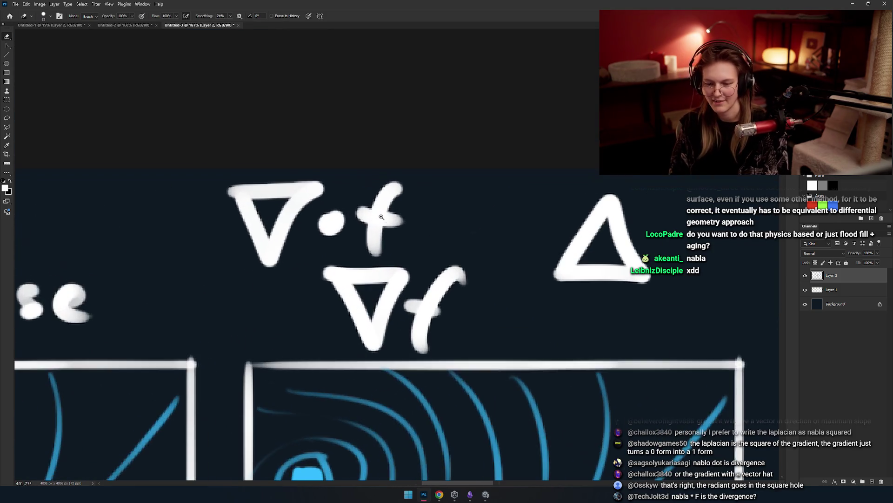
Try loops around ∇·f, ∇f and the Δ triangle, undoing each one.
{"action": "key", "text": "b"}
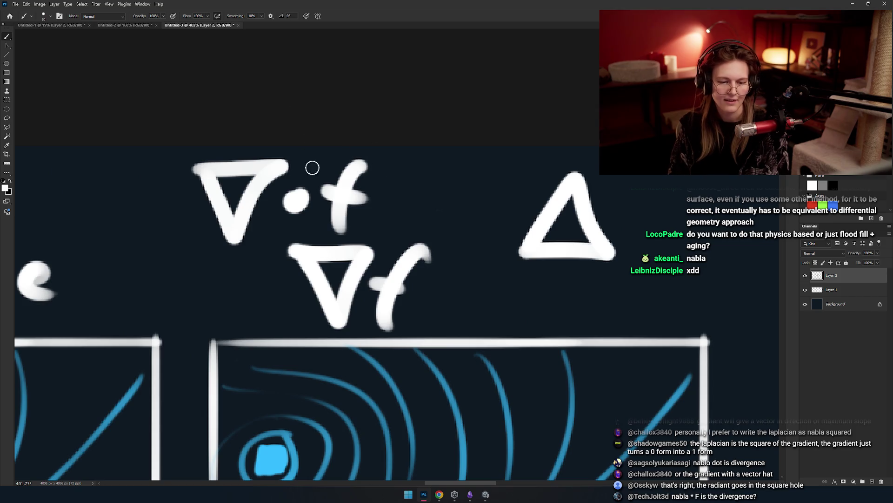
{"action": "mouse_move", "coordinate": [201, 152]}
{"action": "left_mouse_down"}
{"action": "mouse_move", "coordinate": [371, 174]}
{"action": "mouse_move", "coordinate": [396, 163]}
{"action": "left_mouse_up"}
{"action": "key", "text": "ctrl+z"}
{"action": "key", "text": "ctrl+z"}
{"action": "mouse_move", "coordinate": [457, 246]}
{"action": "left_mouse_down"}
{"action": "mouse_move", "coordinate": [413, 215]}
{"action": "mouse_move", "coordinate": [350, 240]}
{"action": "left_mouse_up"}
{"action": "key", "text": "ctrl+z"}
{"action": "left_click_drag", "start_coordinate": [421, 173], "coordinate": [416, 191]}
{"action": "key", "text": "ctrl+z"}
Draw a ∇² symbol, a nabla with superscript 2, right of the Δ triangle.
{"action": "mouse_move", "coordinate": [419, 237]}
{"action": "left_mouse_down"}
{"action": "mouse_move", "coordinate": [378, 236]}
{"action": "mouse_move", "coordinate": [478, 243]}
{"action": "left_mouse_up"}
{"action": "left_click_drag", "start_coordinate": [342, 229], "coordinate": [210, 234]}
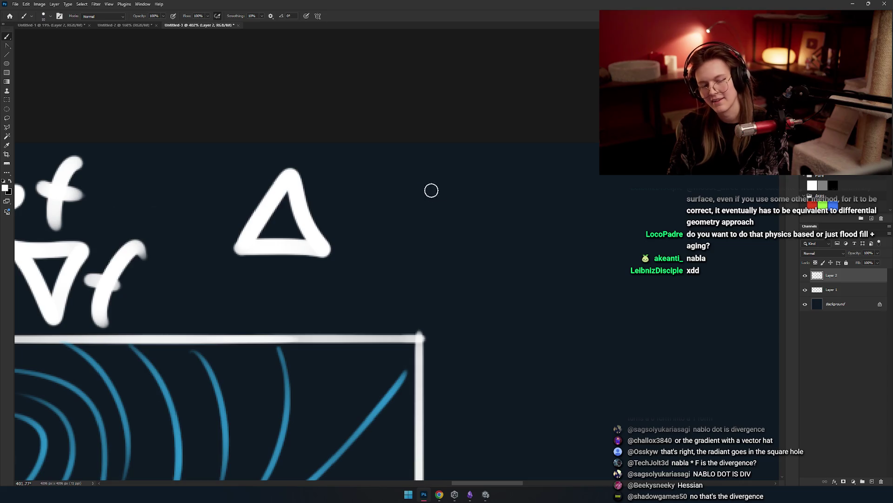
{"action": "mouse_move", "coordinate": [425, 198]}
{"action": "left_mouse_down"}
{"action": "mouse_move", "coordinate": [488, 194]}
{"action": "mouse_move", "coordinate": [488, 183]}
{"action": "left_mouse_up"}
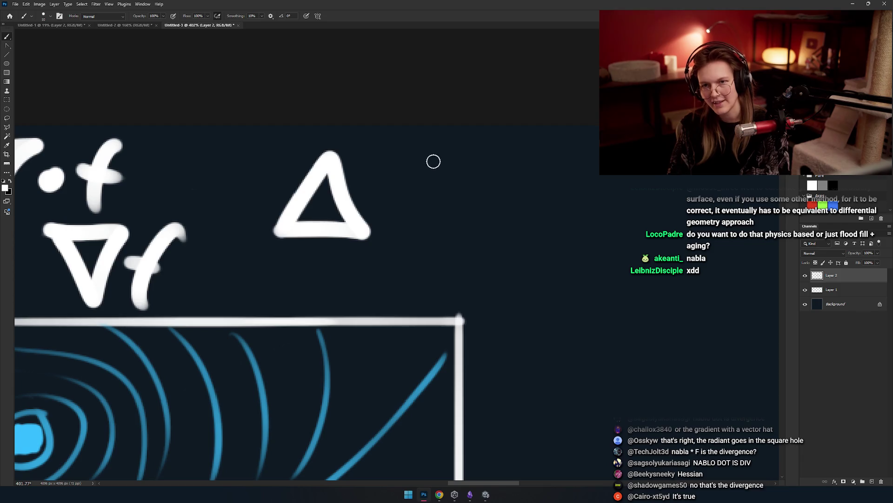
{"action": "mouse_move", "coordinate": [424, 164]}
{"action": "left_mouse_down"}
{"action": "mouse_move", "coordinate": [425, 202]}
{"action": "mouse_move", "coordinate": [416, 170]}
{"action": "left_mouse_up"}
{"action": "mouse_move", "coordinate": [532, 158]}
{"action": "left_mouse_down"}
{"action": "mouse_move", "coordinate": [450, 164]}
{"action": "mouse_move", "coordinate": [475, 191]}
{"action": "left_mouse_up"}
{"action": "key", "text": "ctrl+z"}
{"action": "mouse_move", "coordinate": [426, 150]}
{"action": "left_mouse_down"}
{"action": "mouse_move", "coordinate": [470, 183]}
{"action": "mouse_move", "coordinate": [441, 192]}
{"action": "mouse_move", "coordinate": [481, 205]}
{"action": "left_mouse_up"}
{"action": "key", "text": "ctrl+z"}
{"action": "key", "text": "ctrl+z"}
{"action": "mouse_move", "coordinate": [393, 134]}
{"action": "left_mouse_down"}
{"action": "mouse_move", "coordinate": [395, 147]}
{"action": "mouse_move", "coordinate": [531, 161]}
{"action": "left_mouse_up"}
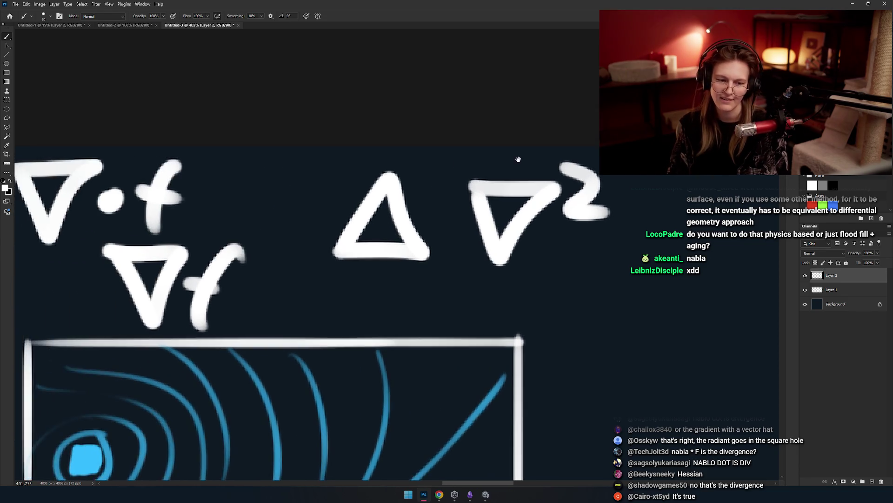
{"action": "scroll", "coordinate": [475, 203], "scroll_direction": "down", "scroll_amount": 3}
{"action": "scroll", "coordinate": [419, 186], "scroll_direction": "up", "scroll_amount": 3}
Erase the ∇² symbol with an enlarged eraser.
{"action": "key", "text": "e"}
{"action": "key", "text": "bracketright"}
{"action": "key", "text": "bracketright"}
{"action": "key", "text": "bracketright"}
{"action": "mouse_move", "coordinate": [484, 191]}
{"action": "left_mouse_down"}
{"action": "mouse_move", "coordinate": [425, 260]}
{"action": "mouse_move", "coordinate": [458, 264]}
{"action": "mouse_move", "coordinate": [383, 225]}
{"action": "mouse_move", "coordinate": [504, 229]}
{"action": "left_mouse_up"}
{"action": "scroll", "coordinate": [377, 228], "scroll_direction": "left", "scroll_amount": 5}
{"action": "key", "text": "b"}
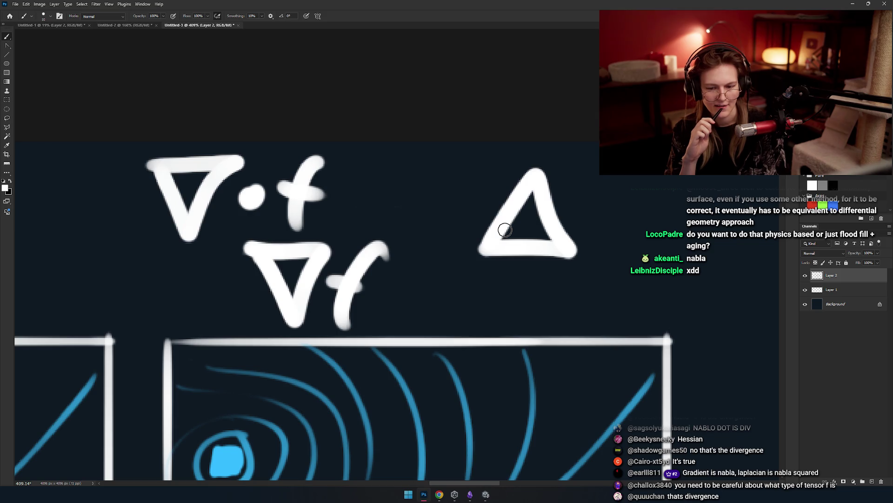
Erase the Δ triangle completely.
{"action": "left_click_drag", "start_coordinate": [408, 235], "coordinate": [335, 225]}
{"action": "key", "text": "e"}
{"action": "mouse_move", "coordinate": [465, 228]}
{"action": "left_mouse_down"}
{"action": "mouse_move", "coordinate": [526, 157]}
{"action": "mouse_move", "coordinate": [540, 237]}
{"action": "left_mouse_up"}
{"action": "mouse_move", "coordinate": [385, 251]}
{"action": "left_mouse_down"}
{"action": "mouse_move", "coordinate": [520, 239]}
{"action": "mouse_move", "coordinate": [543, 227]}
{"action": "left_mouse_up"}
Erase the whole ∇·f symbol above ∇f, leaving ∇f intact.
{"action": "mouse_move", "coordinate": [496, 135]}
{"action": "left_mouse_down"}
{"action": "mouse_move", "coordinate": [499, 123]}
{"action": "mouse_move", "coordinate": [202, 186]}
{"action": "mouse_move", "coordinate": [365, 179]}
{"action": "left_mouse_up"}
{"action": "scroll", "coordinate": [393, 190], "scroll_direction": "down", "scroll_amount": 1}
{"action": "key", "text": "ctrl+z"}
{"action": "key", "text": "ctrl+z"}
{"action": "key", "text": "ctrl+z"}
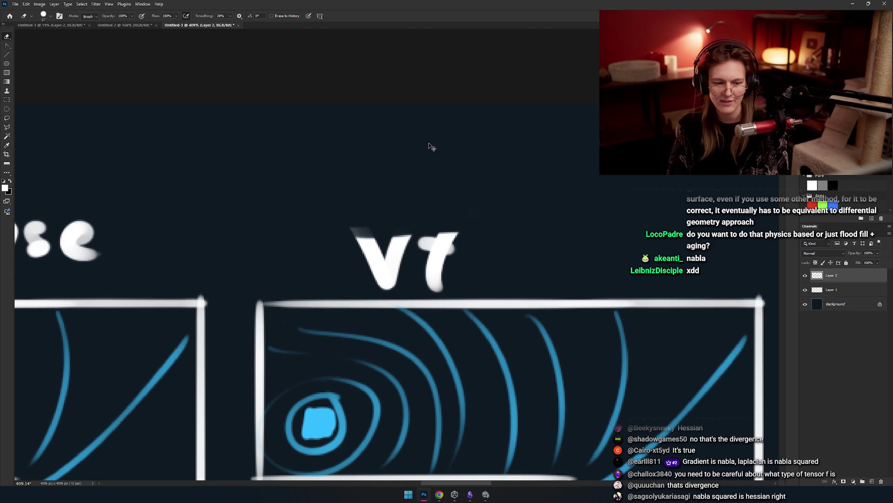
{"action": "mouse_move", "coordinate": [496, 205]}
{"action": "left_mouse_down"}
{"action": "mouse_move", "coordinate": [440, 207]}
{"action": "mouse_move", "coordinate": [452, 206]}
{"action": "left_mouse_up"}
{"action": "mouse_move", "coordinate": [418, 125]}
{"action": "left_mouse_down"}
{"action": "mouse_move", "coordinate": [358, 163]}
{"action": "mouse_move", "coordinate": [255, 183]}
{"action": "mouse_move", "coordinate": [197, 175]}
{"action": "mouse_move", "coordinate": [261, 219]}
{"action": "mouse_move", "coordinate": [300, 275]}
{"action": "mouse_move", "coordinate": [319, 251]}
{"action": "mouse_move", "coordinate": [268, 157]}
{"action": "left_mouse_up"}
{"action": "scroll", "coordinate": [268, 156], "scroll_direction": "down", "scroll_amount": 5}
Bring the blank space below the S-curve geodesic diagram into view with the Brush.
{"action": "key", "text": "b"}
{"action": "left_click_drag", "start_coordinate": [232, 347], "coordinate": [427, 261]}
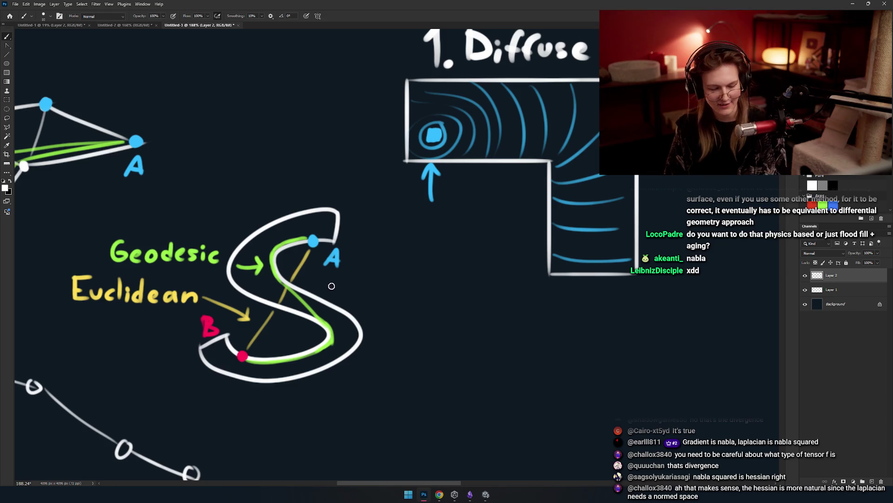
{"action": "scroll", "coordinate": [395, 251], "scroll_direction": "down", "scroll_amount": 2}
{"action": "scroll", "coordinate": [395, 251], "scroll_direction": "right", "scroll_amount": 2}
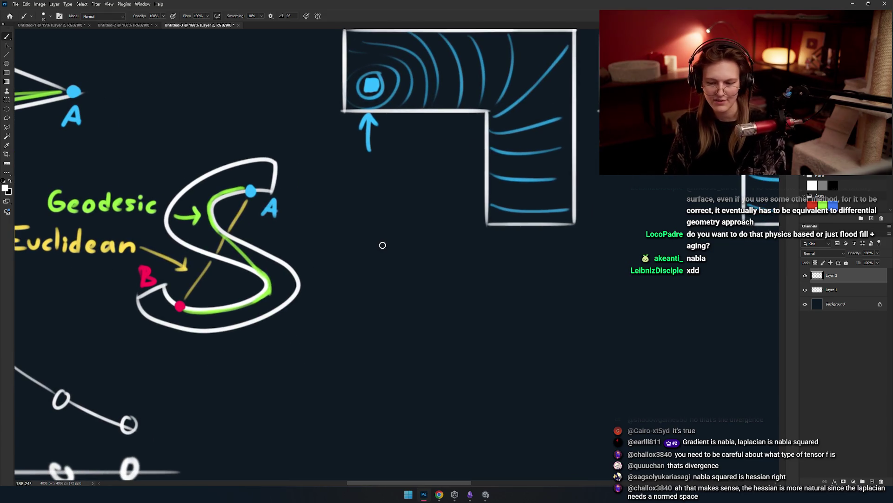
{"action": "mouse_move", "coordinate": [384, 258]}
{"action": "left_mouse_down"}
{"action": "mouse_move", "coordinate": [461, 235]}
{"action": "mouse_move", "coordinate": [319, 261]}
{"action": "mouse_move", "coordinate": [326, 223]}
{"action": "mouse_move", "coordinate": [309, 295]}
{"action": "left_mouse_up"}
Letter ∇f below the S diagram after several undone trial nabla strokes.
{"action": "key", "text": "ctrl+z"}
{"action": "mouse_move", "coordinate": [290, 229]}
{"action": "left_mouse_down"}
{"action": "mouse_move", "coordinate": [358, 229]}
{"action": "mouse_move", "coordinate": [325, 261]}
{"action": "left_mouse_up"}
{"action": "key", "text": "ctrl+z"}
{"action": "scroll", "coordinate": [325, 249], "scroll_direction": "down", "scroll_amount": 1}
{"action": "scroll", "coordinate": [324, 249], "scroll_direction": "right", "scroll_amount": 2}
{"action": "key", "text": "ctrl+z"}
{"action": "mouse_move", "coordinate": [233, 208]}
{"action": "left_mouse_down"}
{"action": "mouse_move", "coordinate": [275, 267]}
{"action": "mouse_move", "coordinate": [231, 210]}
{"action": "left_mouse_up"}
{"action": "key", "text": "ctrl+z"}
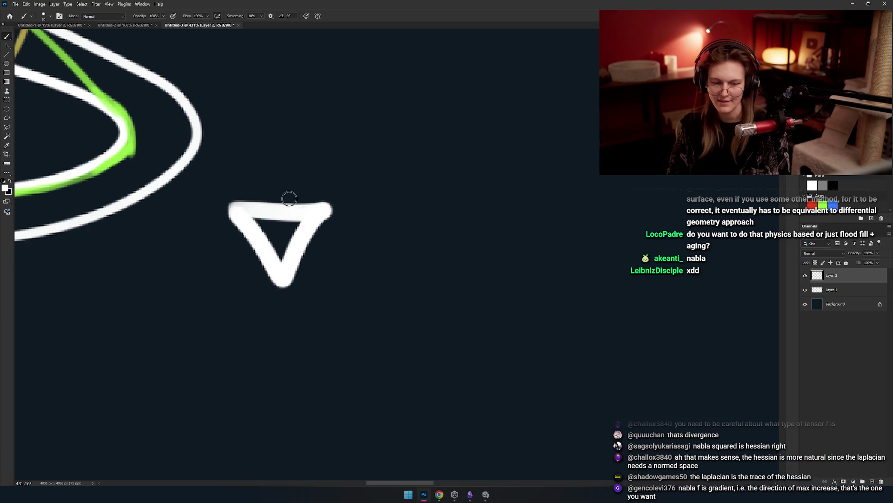
{"action": "scroll", "coordinate": [289, 214], "scroll_direction": "right", "scroll_amount": 2}
{"action": "left_click_drag", "start_coordinate": [307, 222], "coordinate": [299, 279]}
{"action": "left_click_drag", "start_coordinate": [260, 245], "coordinate": [303, 249]}
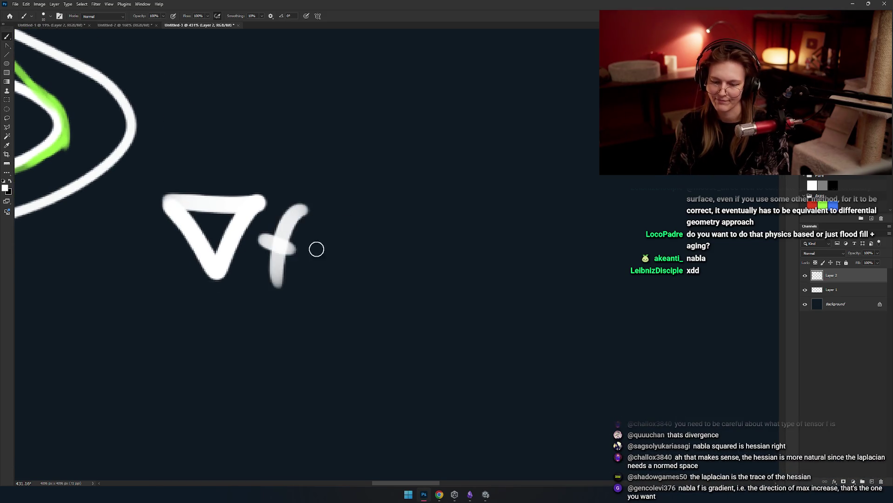
{"action": "scroll", "coordinate": [303, 254], "scroll_direction": "right", "scroll_amount": 2}
{"action": "scroll", "coordinate": [326, 248], "scroll_direction": "left", "scroll_amount": 1}
Write the word 'Gradient' after ∇f.
{"action": "mouse_move", "coordinate": [396, 196]}
{"action": "left_mouse_down"}
{"action": "mouse_move", "coordinate": [379, 247]}
{"action": "mouse_move", "coordinate": [404, 269]}
{"action": "mouse_move", "coordinate": [502, 253]}
{"action": "mouse_move", "coordinate": [540, 274]}
{"action": "left_mouse_up"}
{"action": "key", "text": "ctrl+z"}
{"action": "scroll", "coordinate": [551, 262], "scroll_direction": "right", "scroll_amount": 3}
{"action": "key", "text": "ctrl+z"}
{"action": "key", "text": "ctrl+z"}
{"action": "left_click_drag", "start_coordinate": [403, 238], "coordinate": [421, 190]}
{"action": "left_click_drag", "start_coordinate": [412, 253], "coordinate": [413, 275]}
{"action": "left_click", "coordinate": [436, 231]}
{"action": "mouse_move", "coordinate": [440, 247]}
{"action": "left_mouse_down"}
{"action": "mouse_move", "coordinate": [435, 269]}
{"action": "mouse_move", "coordinate": [478, 253]}
{"action": "mouse_move", "coordinate": [538, 260]}
{"action": "left_mouse_up"}
{"action": "left_click_drag", "start_coordinate": [552, 200], "coordinate": [542, 275]}
Letter ∇·f on the row below '∇f Gradient'.
{"action": "left_click_drag", "start_coordinate": [535, 233], "coordinate": [556, 230]}
{"action": "mouse_move", "coordinate": [248, 315]}
{"action": "left_mouse_down"}
{"action": "mouse_move", "coordinate": [303, 315]}
{"action": "mouse_move", "coordinate": [493, 265]}
{"action": "mouse_move", "coordinate": [490, 253]}
{"action": "left_mouse_up"}
{"action": "mouse_move", "coordinate": [205, 260]}
{"action": "left_mouse_down"}
{"action": "mouse_move", "coordinate": [267, 280]}
{"action": "mouse_move", "coordinate": [209, 262]}
{"action": "mouse_move", "coordinate": [219, 340]}
{"action": "mouse_move", "coordinate": [192, 261]}
{"action": "mouse_move", "coordinate": [224, 338]}
{"action": "left_mouse_up"}
{"action": "key", "text": "ctrl+z"}
{"action": "key", "text": "ctrl+z"}
{"action": "key", "text": "ctrl+z"}
{"action": "key", "text": "ctrl+z"}
{"action": "key", "text": "ctrl+z"}
{"action": "left_click_drag", "start_coordinate": [197, 259], "coordinate": [228, 326]}
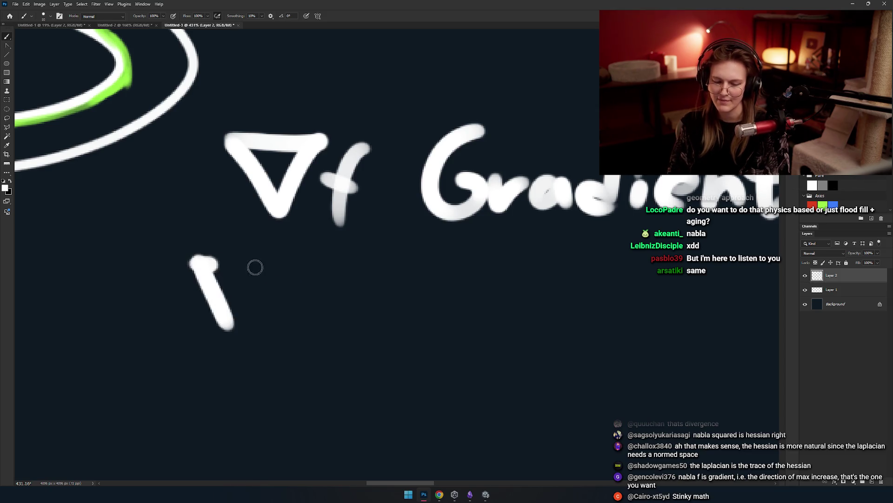
{"action": "mouse_move", "coordinate": [199, 259]}
{"action": "left_mouse_down"}
{"action": "mouse_move", "coordinate": [269, 270]}
{"action": "mouse_move", "coordinate": [228, 328]}
{"action": "left_mouse_up"}
{"action": "mouse_move", "coordinate": [319, 287]}
{"action": "left_mouse_down"}
{"action": "mouse_move", "coordinate": [293, 265]}
{"action": "mouse_move", "coordinate": [262, 279]}
{"action": "left_mouse_up"}
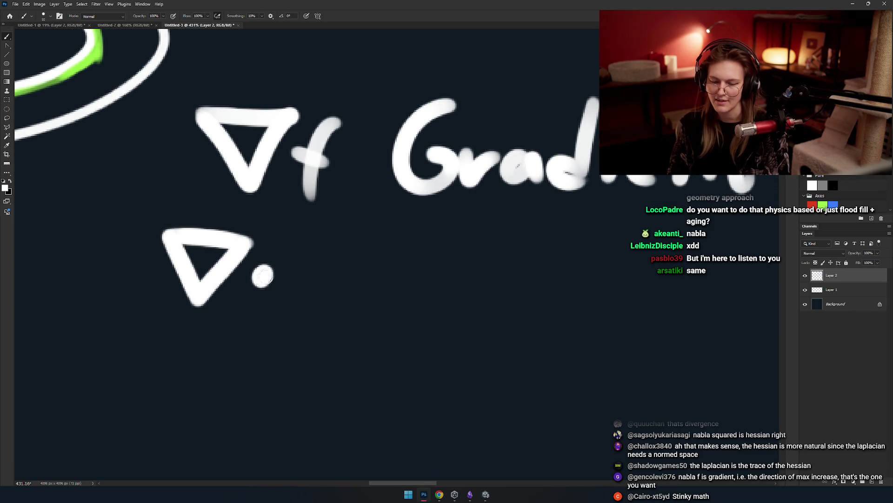
{"action": "left_click_drag", "start_coordinate": [317, 245], "coordinate": [298, 327]}
{"action": "key", "text": "ctrl+z"}
{"action": "left_click_drag", "start_coordinate": [319, 243], "coordinate": [298, 327]}
{"action": "mouse_move", "coordinate": [285, 276]}
{"action": "left_mouse_down"}
{"action": "mouse_move", "coordinate": [197, 277]}
{"action": "mouse_move", "coordinate": [221, 284]}
{"action": "left_mouse_up"}
{"action": "left_click_drag", "start_coordinate": [298, 287], "coordinate": [326, 295]}
Write the word 'Divergence' after ∇·f.
{"action": "mouse_move", "coordinate": [321, 238]}
{"action": "left_mouse_down"}
{"action": "mouse_move", "coordinate": [326, 305]}
{"action": "mouse_move", "coordinate": [369, 273]}
{"action": "mouse_move", "coordinate": [331, 315]}
{"action": "left_mouse_up"}
{"action": "key", "text": "ctrl+z"}
{"action": "mouse_move", "coordinate": [435, 262]}
{"action": "left_mouse_down"}
{"action": "mouse_move", "coordinate": [358, 240]}
{"action": "mouse_move", "coordinate": [308, 286]}
{"action": "mouse_move", "coordinate": [358, 258]}
{"action": "mouse_move", "coordinate": [379, 284]}
{"action": "left_mouse_up"}
{"action": "key", "text": "ctrl+z"}
{"action": "mouse_move", "coordinate": [384, 265]}
{"action": "left_mouse_down"}
{"action": "mouse_move", "coordinate": [409, 279]}
{"action": "mouse_move", "coordinate": [431, 273]}
{"action": "mouse_move", "coordinate": [446, 307]}
{"action": "left_mouse_up"}
{"action": "key", "text": "ctrl+z"}
{"action": "left_click_drag", "start_coordinate": [461, 263], "coordinate": [437, 323]}
{"action": "mouse_move", "coordinate": [489, 288]}
{"action": "left_mouse_down"}
{"action": "mouse_move", "coordinate": [398, 290]}
{"action": "mouse_move", "coordinate": [459, 292]}
{"action": "left_mouse_up"}
{"action": "mouse_move", "coordinate": [493, 262]}
{"action": "left_mouse_down"}
{"action": "mouse_move", "coordinate": [491, 296]}
{"action": "mouse_move", "coordinate": [574, 277]}
{"action": "left_mouse_up"}
{"action": "key", "text": "ctrl+z"}
{"action": "scroll", "coordinate": [405, 285], "scroll_direction": "down", "scroll_amount": 4}
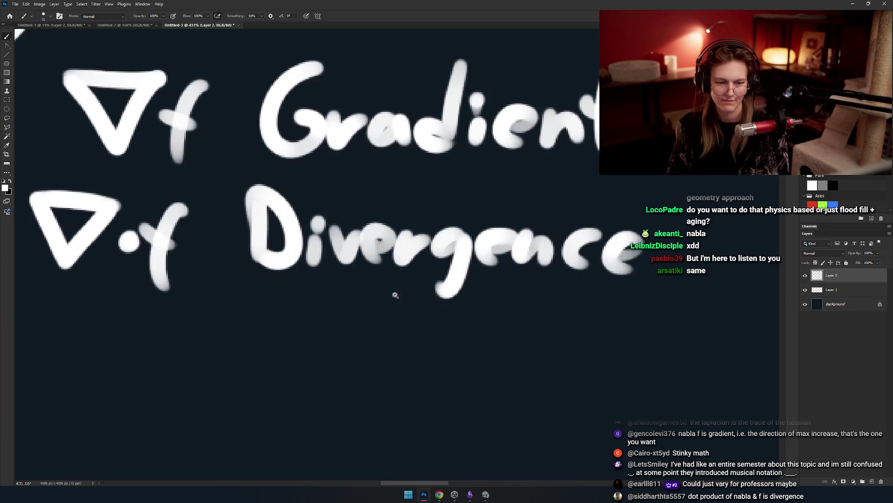
{"action": "left_click_drag", "start_coordinate": [333, 179], "coordinate": [357, 183]}
{"action": "scroll", "coordinate": [395, 261], "scroll_direction": "down", "scroll_amount": 2}
{"action": "scroll", "coordinate": [350, 281], "scroll_direction": "up", "scroll_amount": 5}
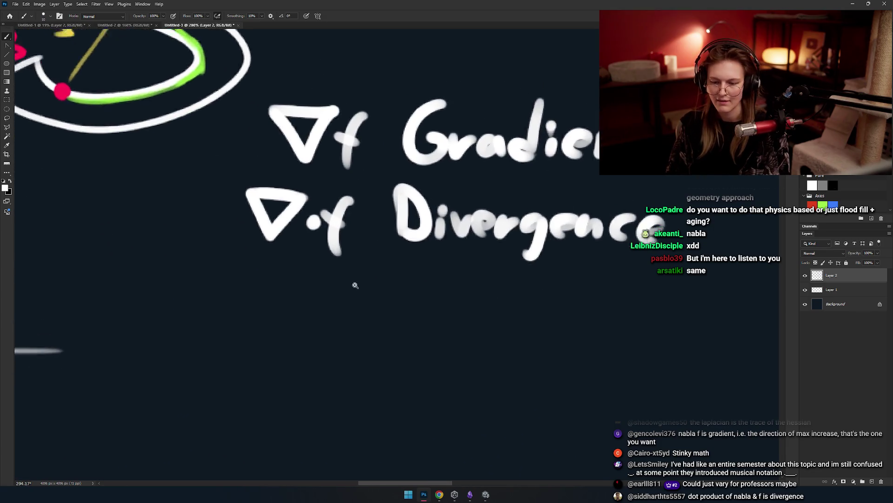
Brush a Δ triangle in a new row below the ∇·f Divergence entry.
{"action": "key", "text": "ctrl+z"}
{"action": "left_click_drag", "start_coordinate": [278, 274], "coordinate": [349, 312]}
{"action": "key", "text": "ctrl+z"}
{"action": "mouse_move", "coordinate": [276, 300]}
{"action": "left_mouse_down"}
{"action": "mouse_move", "coordinate": [350, 304]}
{"action": "mouse_move", "coordinate": [309, 244]}
{"action": "left_mouse_up"}
{"action": "key", "text": "ctrl+z"}
{"action": "key", "text": "ctrl+z"}
{"action": "mouse_move", "coordinate": [275, 302]}
{"action": "left_mouse_down"}
{"action": "mouse_move", "coordinate": [347, 303]}
{"action": "mouse_move", "coordinate": [314, 236]}
{"action": "mouse_move", "coordinate": [266, 309]}
{"action": "left_mouse_up"}
{"action": "key", "text": "ctrl+z"}
{"action": "left_click_drag", "start_coordinate": [315, 234], "coordinate": [266, 309]}
{"action": "mouse_move", "coordinate": [356, 275]}
{"action": "left_mouse_down"}
{"action": "mouse_move", "coordinate": [331, 261]}
{"action": "mouse_move", "coordinate": [258, 263]}
{"action": "mouse_move", "coordinate": [311, 318]}
{"action": "left_mouse_up"}
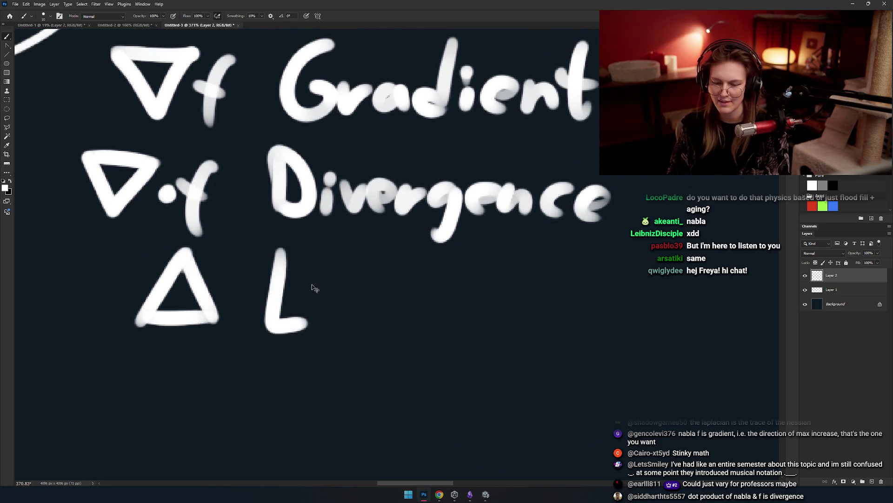
Hand-letter the word 'Laplacian' beside the Δ symbol.
{"action": "key", "text": "ctrl+z"}
{"action": "left_click_drag", "start_coordinate": [275, 252], "coordinate": [312, 317]}
{"action": "left_click", "coordinate": [344, 289]}
{"action": "mouse_move", "coordinate": [355, 285]}
{"action": "left_mouse_down"}
{"action": "mouse_move", "coordinate": [325, 311]}
{"action": "mouse_move", "coordinate": [362, 318]}
{"action": "mouse_move", "coordinate": [379, 293]}
{"action": "mouse_move", "coordinate": [367, 330]}
{"action": "left_mouse_up"}
{"action": "key", "text": "ctrl+z"}
{"action": "left_click_drag", "start_coordinate": [396, 255], "coordinate": [398, 311]}
{"action": "mouse_move", "coordinate": [435, 285]}
{"action": "left_mouse_down"}
{"action": "mouse_move", "coordinate": [415, 284]}
{"action": "mouse_move", "coordinate": [448, 309]}
{"action": "left_mouse_up"}
{"action": "left_click_drag", "start_coordinate": [470, 279], "coordinate": [465, 309]}
{"action": "left_click_drag", "start_coordinate": [484, 263], "coordinate": [486, 305]}
{"action": "key", "text": "ctrl+z"}
{"action": "key", "text": "ctrl+z"}
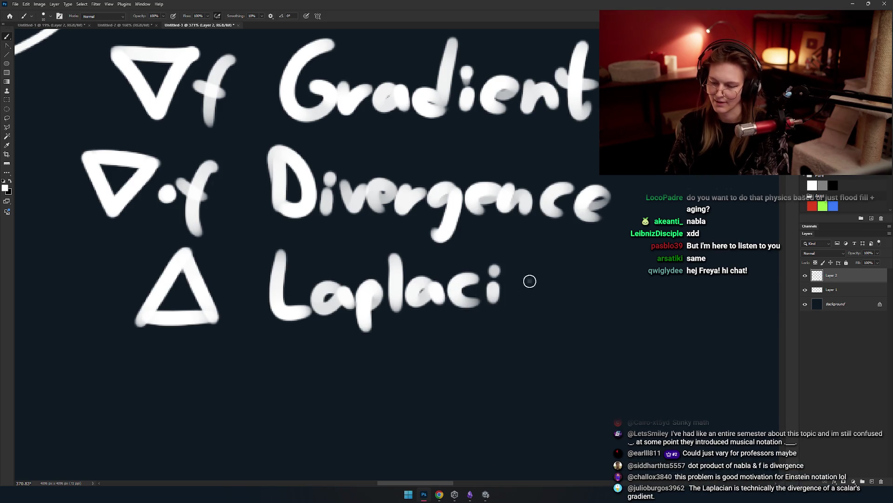
{"action": "left_click_drag", "start_coordinate": [535, 279], "coordinate": [536, 303]}
{"action": "left_click_drag", "start_coordinate": [553, 279], "coordinate": [588, 302]}
Write '∇² Hessian' in a row beneath Δ Laplacian.
{"action": "mouse_move", "coordinate": [433, 306]}
{"action": "left_mouse_down"}
{"action": "mouse_move", "coordinate": [500, 296]}
{"action": "mouse_move", "coordinate": [561, 263]}
{"action": "mouse_move", "coordinate": [496, 268]}
{"action": "mouse_move", "coordinate": [447, 290]}
{"action": "left_mouse_up"}
{"action": "left_click_drag", "start_coordinate": [374, 281], "coordinate": [365, 303]}
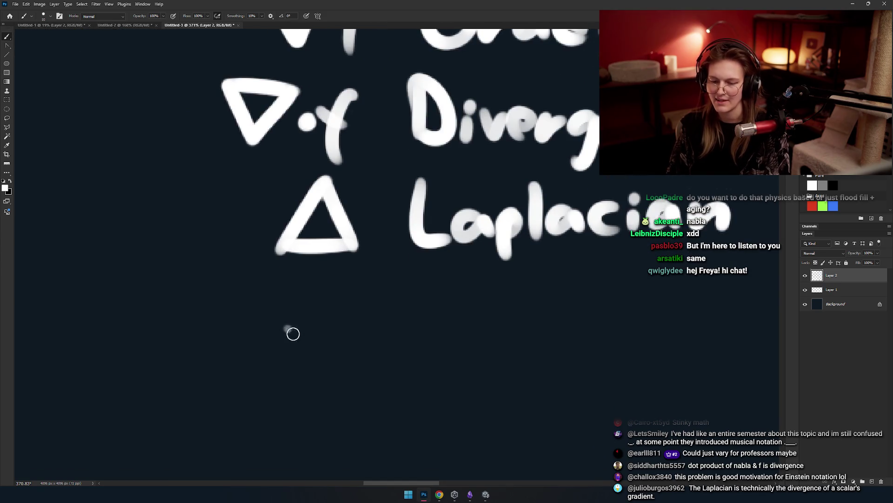
{"action": "mouse_move", "coordinate": [284, 309]}
{"action": "left_mouse_down"}
{"action": "mouse_move", "coordinate": [298, 397]}
{"action": "mouse_move", "coordinate": [347, 311]}
{"action": "mouse_move", "coordinate": [283, 309]}
{"action": "left_mouse_up"}
{"action": "key", "text": "ctrl+z"}
{"action": "mouse_move", "coordinate": [384, 302]}
{"action": "left_mouse_down"}
{"action": "mouse_move", "coordinate": [397, 331]}
{"action": "mouse_move", "coordinate": [337, 301]}
{"action": "left_mouse_up"}
{"action": "left_click_drag", "start_coordinate": [327, 268], "coordinate": [328, 338]}
{"action": "left_click_drag", "start_coordinate": [365, 272], "coordinate": [359, 333]}
{"action": "key", "text": "ctrl+z"}
{"action": "mouse_move", "coordinate": [413, 302]}
{"action": "left_mouse_down"}
{"action": "mouse_move", "coordinate": [404, 322]}
{"action": "mouse_move", "coordinate": [419, 327]}
{"action": "left_mouse_up"}
{"action": "mouse_move", "coordinate": [468, 301]}
{"action": "left_mouse_down"}
{"action": "mouse_move", "coordinate": [472, 321]}
{"action": "mouse_move", "coordinate": [487, 326]}
{"action": "left_mouse_up"}
{"action": "left_click", "coordinate": [485, 292]}
{"action": "key", "text": "ctrl+z"}
{"action": "mouse_move", "coordinate": [522, 301]}
{"action": "left_mouse_down"}
{"action": "mouse_move", "coordinate": [531, 325]}
{"action": "mouse_move", "coordinate": [557, 313]}
{"action": "mouse_move", "coordinate": [579, 322]}
{"action": "mouse_move", "coordinate": [586, 307]}
{"action": "left_mouse_up"}
{"action": "key", "text": "ctrl+z"}
{"action": "key", "text": "ctrl+z"}
{"action": "key", "text": "ctrl+z"}
Bring the full notation list and S diagram into view, undoing a trial loop.
{"action": "scroll", "coordinate": [583, 313], "scroll_direction": "down", "scroll_amount": 3}
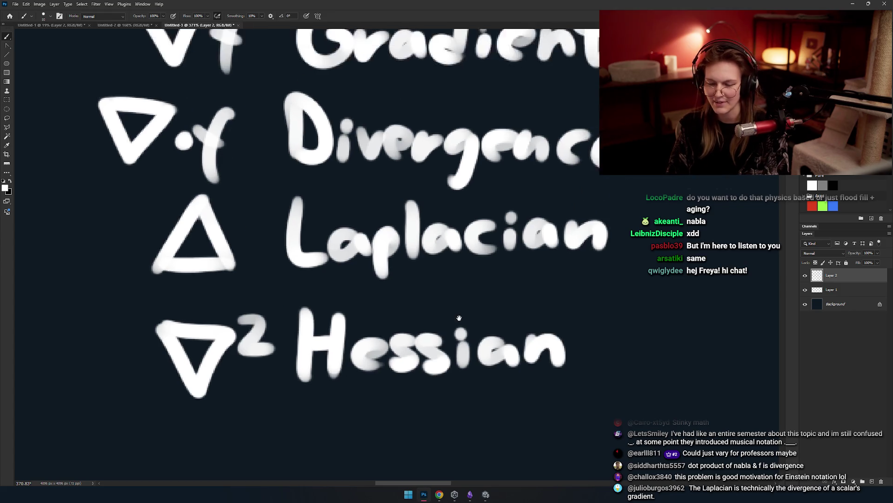
{"action": "mouse_move", "coordinate": [326, 186]}
{"action": "left_mouse_down"}
{"action": "mouse_move", "coordinate": [385, 288]}
{"action": "mouse_move", "coordinate": [399, 275]}
{"action": "left_mouse_up"}
{"action": "mouse_move", "coordinate": [512, 163]}
{"action": "left_mouse_down"}
{"action": "mouse_move", "coordinate": [608, 275]}
{"action": "mouse_move", "coordinate": [512, 163]}
{"action": "left_mouse_up"}
{"action": "key", "text": "ctrl+z"}
{"action": "mouse_move", "coordinate": [338, 301]}
{"action": "left_mouse_down"}
{"action": "mouse_move", "coordinate": [329, 320]}
{"action": "mouse_move", "coordinate": [298, 243]}
{"action": "mouse_move", "coordinate": [328, 303]}
{"action": "mouse_move", "coordinate": [368, 288]}
{"action": "mouse_move", "coordinate": [365, 305]}
{"action": "mouse_move", "coordinate": [372, 302]}
{"action": "mouse_move", "coordinate": [345, 299]}
{"action": "left_mouse_up"}
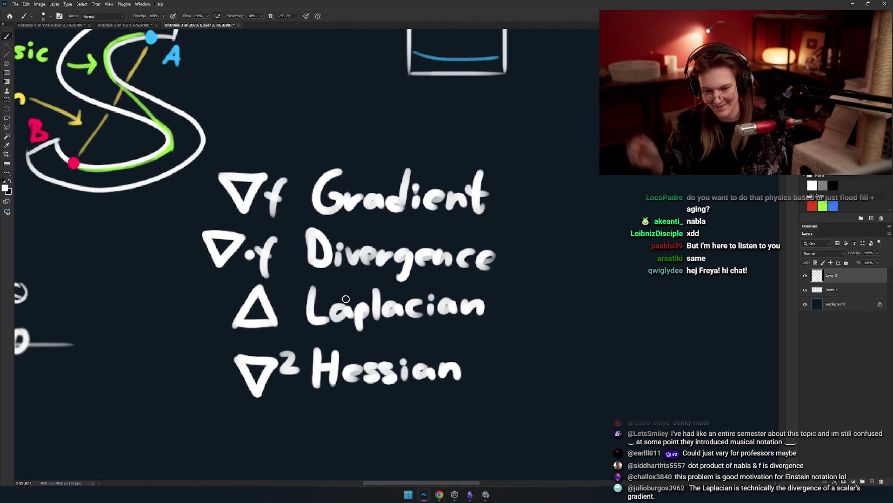
Zoom out and brush one large white loop around the Gradient, Divergence, Laplacian and Hessian rows.
{"action": "mouse_move", "coordinate": [248, 245]}
{"action": "left_mouse_down"}
{"action": "mouse_move", "coordinate": [333, 249]}
{"action": "mouse_move", "coordinate": [341, 222]}
{"action": "mouse_move", "coordinate": [391, 211]}
{"action": "left_mouse_up"}
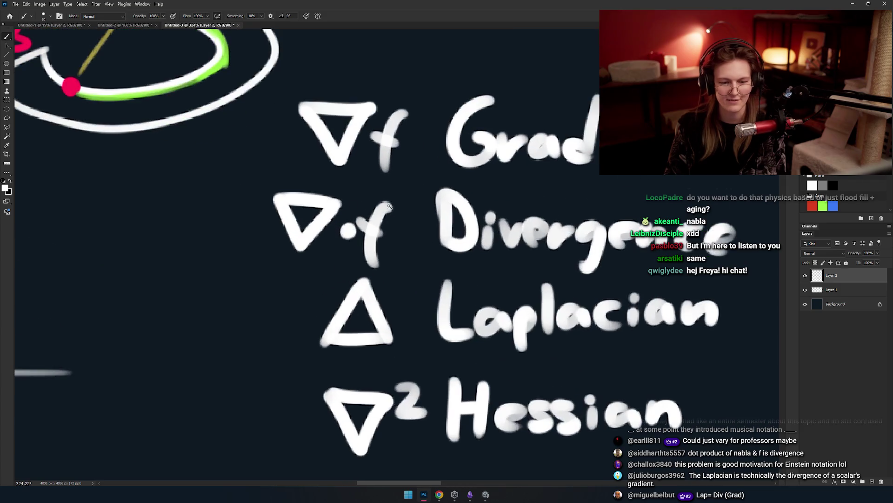
{"action": "mouse_move", "coordinate": [374, 250]}
{"action": "left_mouse_down"}
{"action": "mouse_move", "coordinate": [326, 233]}
{"action": "mouse_move", "coordinate": [393, 201]}
{"action": "left_mouse_up"}
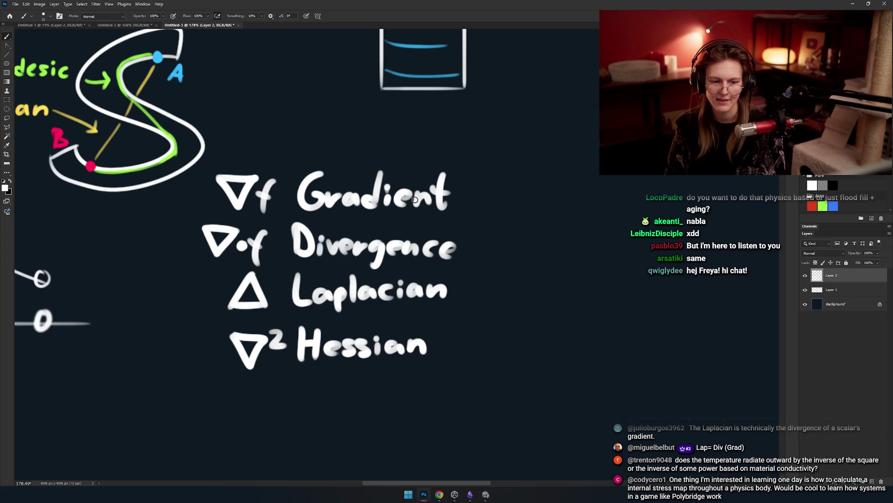
{"action": "mouse_move", "coordinate": [418, 261]}
{"action": "left_mouse_down"}
{"action": "mouse_move", "coordinate": [447, 242]}
{"action": "mouse_move", "coordinate": [395, 239]}
{"action": "mouse_move", "coordinate": [384, 275]}
{"action": "left_mouse_up"}
{"action": "left_click_drag", "start_coordinate": [472, 148], "coordinate": [412, 136]}
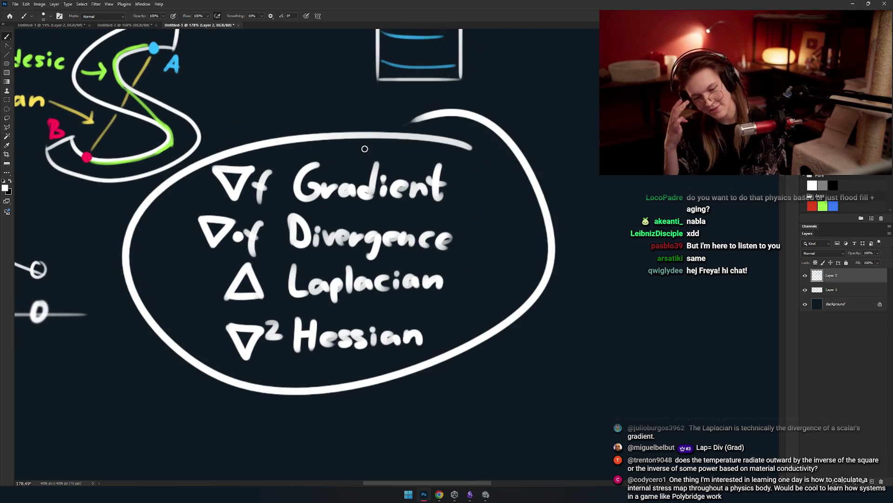
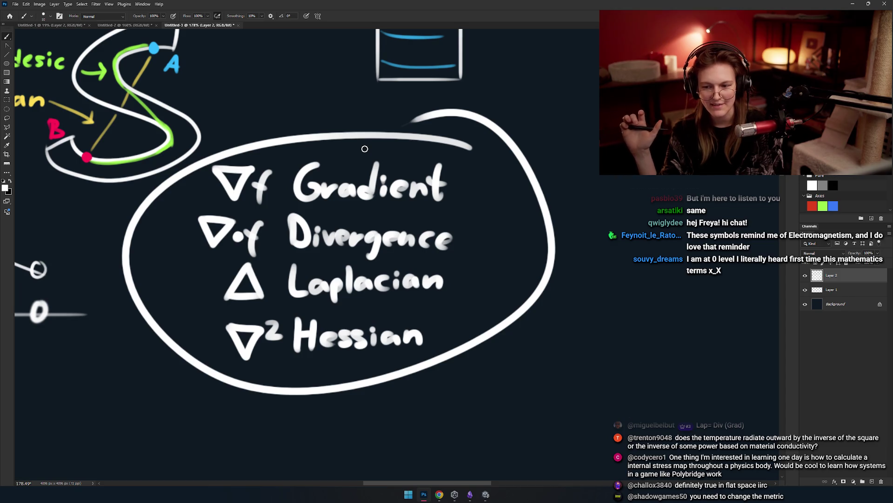
Undo the white oval around the Gradient/Laplacian list, then review the Diffuse diagrams and symbol list.
{"action": "key", "text": "ctrl+z"}
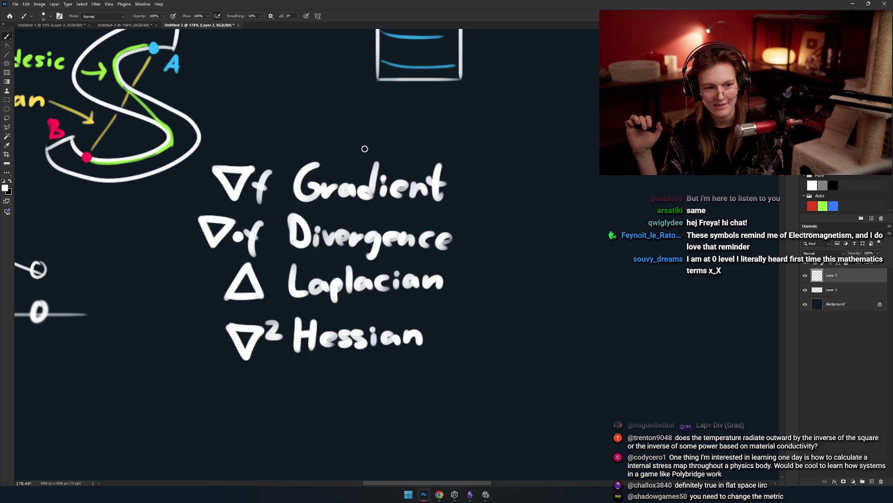
{"action": "mouse_move", "coordinate": [321, 208]}
{"action": "left_mouse_down"}
{"action": "mouse_move", "coordinate": [351, 238]}
{"action": "mouse_move", "coordinate": [326, 218]}
{"action": "mouse_move", "coordinate": [318, 233]}
{"action": "mouse_move", "coordinate": [321, 260]}
{"action": "mouse_move", "coordinate": [338, 276]}
{"action": "left_mouse_up"}
{"action": "mouse_move", "coordinate": [365, 247]}
{"action": "left_mouse_down"}
{"action": "mouse_move", "coordinate": [280, 277]}
{"action": "mouse_move", "coordinate": [375, 325]}
{"action": "left_mouse_up"}
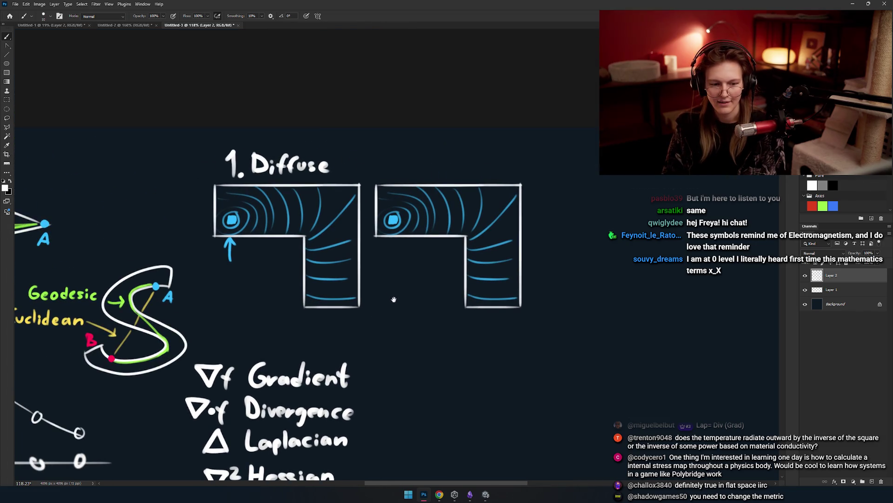
{"action": "left_click_drag", "start_coordinate": [387, 231], "coordinate": [274, 221]}
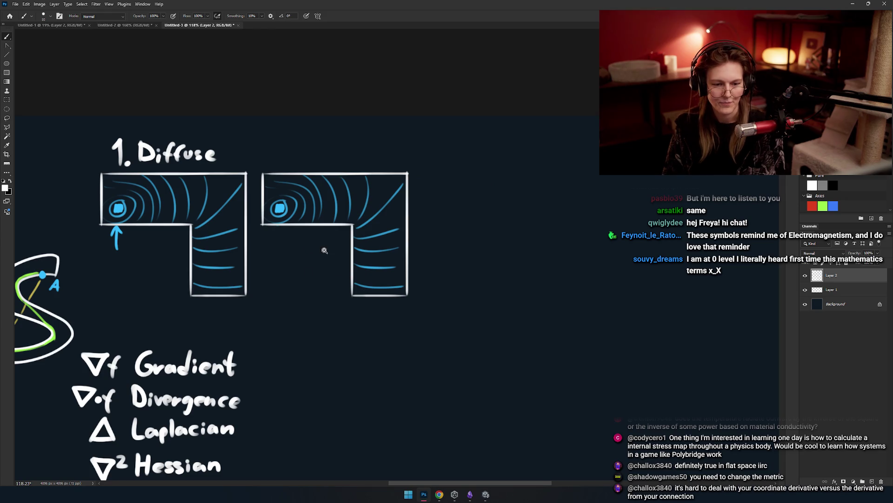
{"action": "left_click_drag", "start_coordinate": [321, 249], "coordinate": [375, 285]}
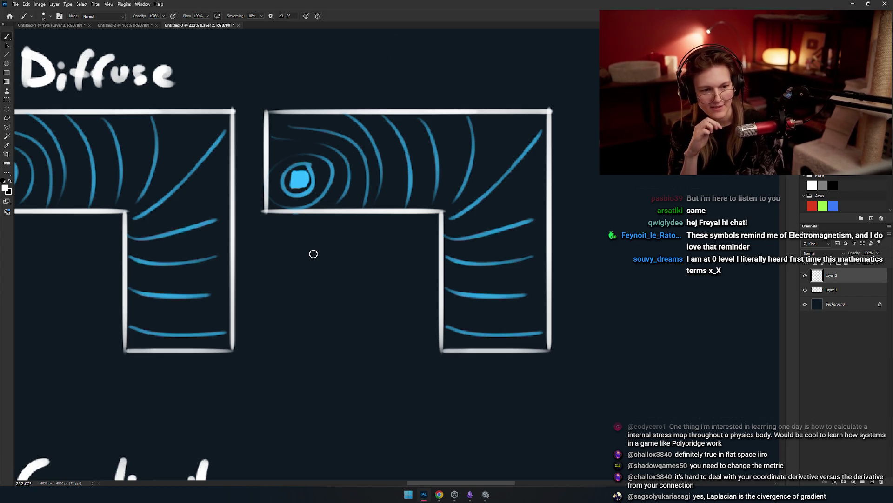
{"action": "mouse_move", "coordinate": [314, 254]}
{"action": "left_mouse_down"}
{"action": "mouse_move", "coordinate": [463, 126]}
{"action": "mouse_move", "coordinate": [413, 276]}
{"action": "left_mouse_up"}
{"action": "key", "text": "m"}
{"action": "mouse_move", "coordinate": [484, 274]}
{"action": "left_mouse_down"}
{"action": "mouse_move", "coordinate": [586, 276]}
{"action": "mouse_move", "coordinate": [425, 272]}
{"action": "mouse_move", "coordinate": [471, 283]}
{"action": "mouse_move", "coordinate": [475, 269]}
{"action": "left_mouse_up"}
{"action": "key", "text": "b"}
Hand-write ∇· and an opening bracket after 'Laplacian =', redoing the first misdrawn stroke.
{"action": "left_click_drag", "start_coordinate": [448, 242], "coordinate": [470, 279]}
{"action": "key", "text": "ctrl+z"}
{"action": "key", "text": "ctrl+z"}
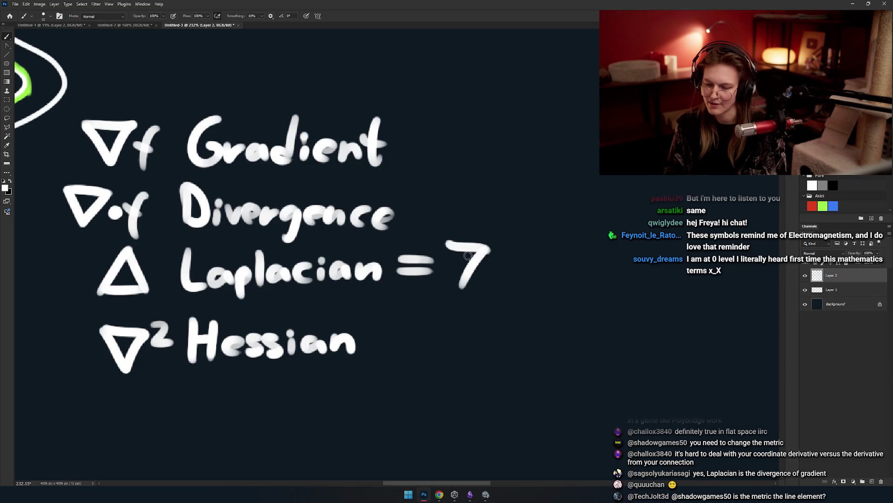
{"action": "key", "text": "ctrl+z"}
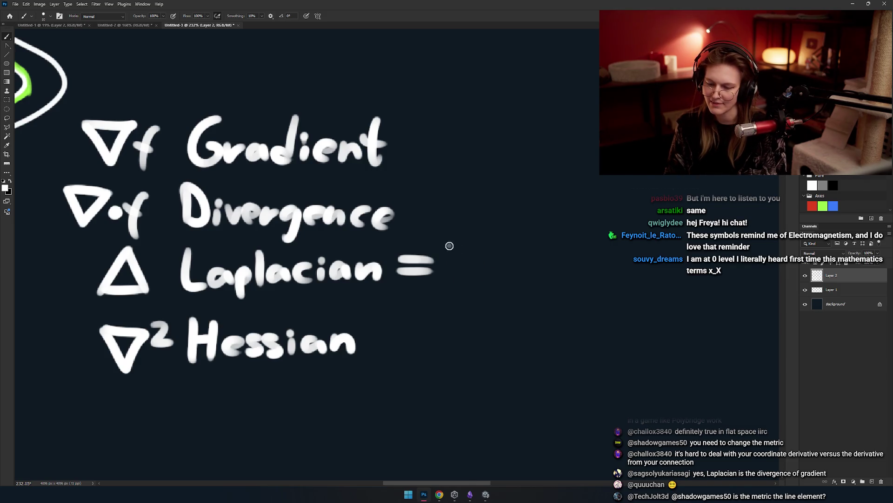
{"action": "mouse_move", "coordinate": [445, 243]}
{"action": "left_mouse_down"}
{"action": "mouse_move", "coordinate": [467, 268]}
{"action": "mouse_move", "coordinate": [489, 265]}
{"action": "mouse_move", "coordinate": [481, 279]}
{"action": "mouse_move", "coordinate": [440, 289]}
{"action": "mouse_move", "coordinate": [471, 264]}
{"action": "mouse_move", "coordinate": [417, 281]}
{"action": "left_mouse_up"}
{"action": "left_click_drag", "start_coordinate": [455, 231], "coordinate": [443, 292]}
Add the inner ∇f and closing bracket so the line reads Laplacian = ∇·(∇f).
{"action": "left_click_drag", "start_coordinate": [459, 252], "coordinate": [465, 280]}
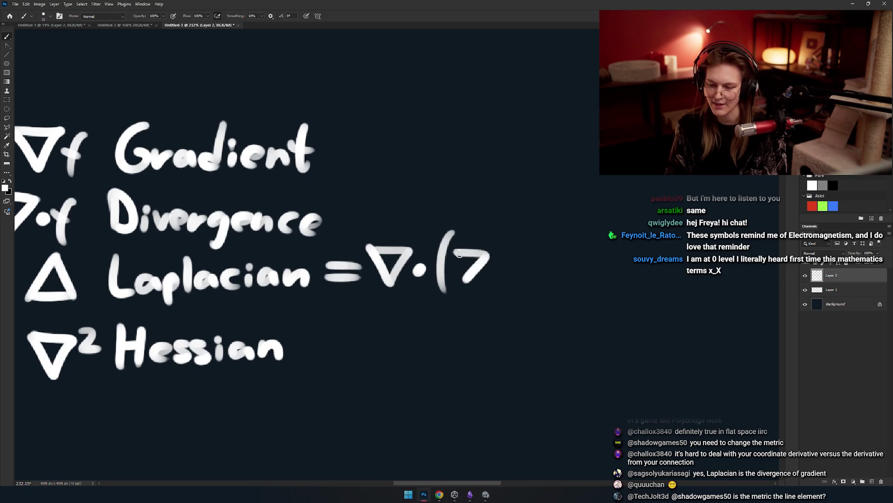
{"action": "key", "text": "ctrl+z"}
{"action": "left_click_drag", "start_coordinate": [455, 249], "coordinate": [457, 253]}
{"action": "mouse_move", "coordinate": [500, 275]}
{"action": "left_mouse_down"}
{"action": "mouse_move", "coordinate": [479, 279]}
{"action": "mouse_move", "coordinate": [398, 256]}
{"action": "mouse_move", "coordinate": [386, 305]}
{"action": "left_mouse_up"}
{"action": "mouse_move", "coordinate": [381, 272]}
{"action": "left_mouse_down"}
{"action": "mouse_move", "coordinate": [410, 270]}
{"action": "mouse_move", "coordinate": [396, 295]}
{"action": "left_mouse_up"}
{"action": "key", "text": "ctrl+z"}
{"action": "key", "text": "ctrl+z"}
{"action": "key", "text": "ctrl+z"}
{"action": "left_click_drag", "start_coordinate": [413, 251], "coordinate": [397, 294]}
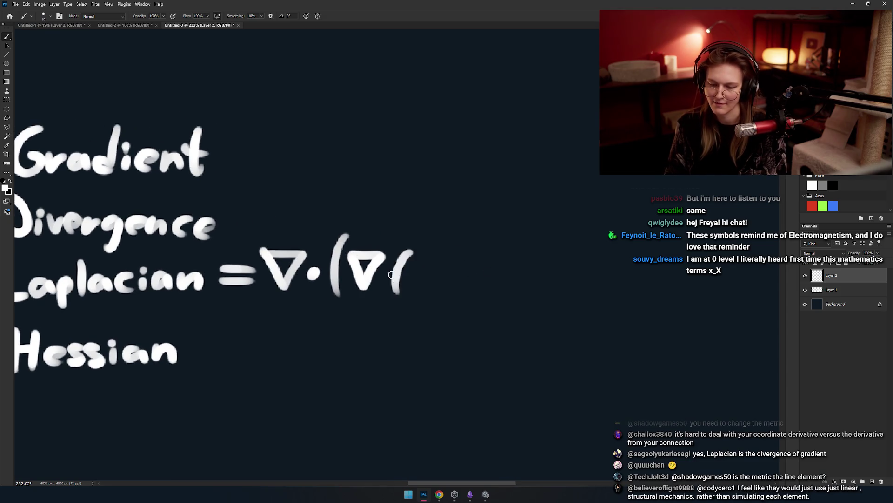
{"action": "key", "text": "ctrl+z"}
{"action": "mouse_move", "coordinate": [416, 235]}
{"action": "left_mouse_down"}
{"action": "mouse_move", "coordinate": [417, 300]}
{"action": "mouse_move", "coordinate": [460, 286]}
{"action": "left_mouse_up"}
{"action": "key", "text": "ctrl+z"}
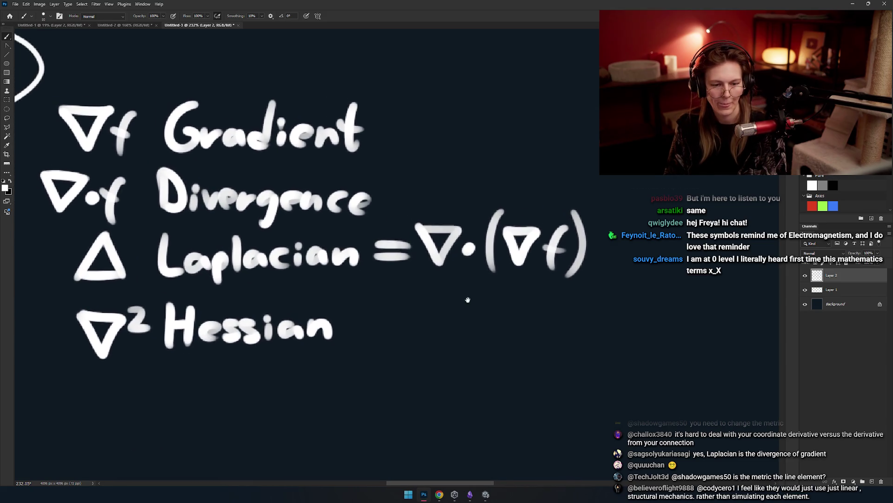
{"action": "mouse_move", "coordinate": [487, 253]}
{"action": "left_mouse_down"}
{"action": "mouse_move", "coordinate": [424, 303]}
{"action": "mouse_move", "coordinate": [460, 303]}
{"action": "mouse_move", "coordinate": [433, 297]}
{"action": "mouse_move", "coordinate": [449, 293]}
{"action": "mouse_move", "coordinate": [486, 310]}
{"action": "left_mouse_up"}
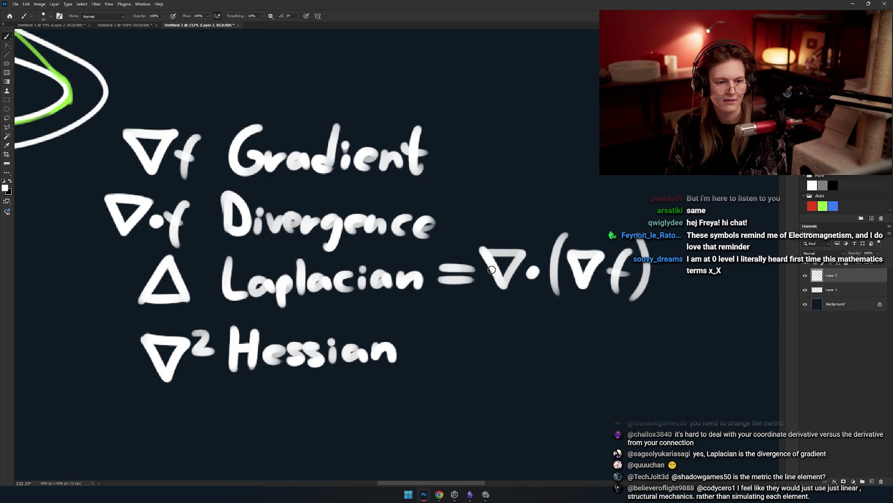
Select the Background layer and add new empty Layer 3 directly above it.
{"action": "scroll", "coordinate": [403, 262], "scroll_direction": "up", "scroll_amount": 5}
{"action": "scroll", "coordinate": [402, 262], "scroll_direction": "right", "scroll_amount": 5}
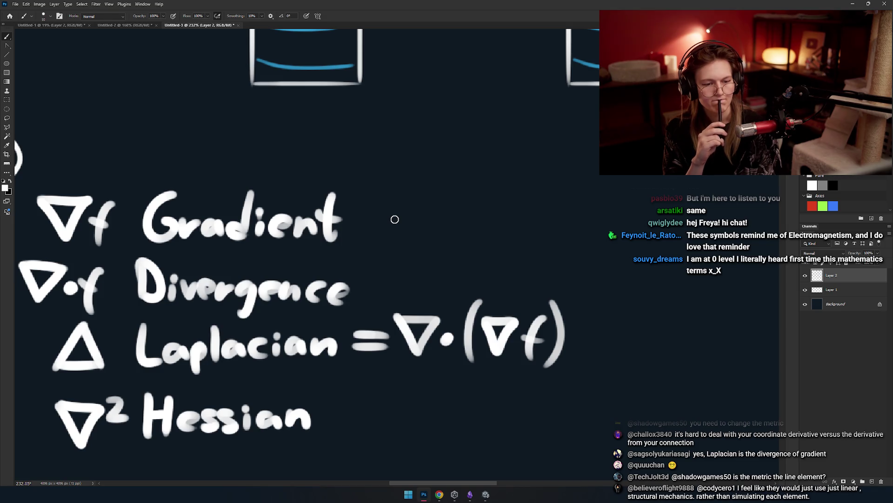
{"action": "scroll", "coordinate": [339, 255], "scroll_direction": "down", "scroll_amount": 5}
{"action": "scroll", "coordinate": [400, 284], "scroll_direction": "up", "scroll_amount": 5}
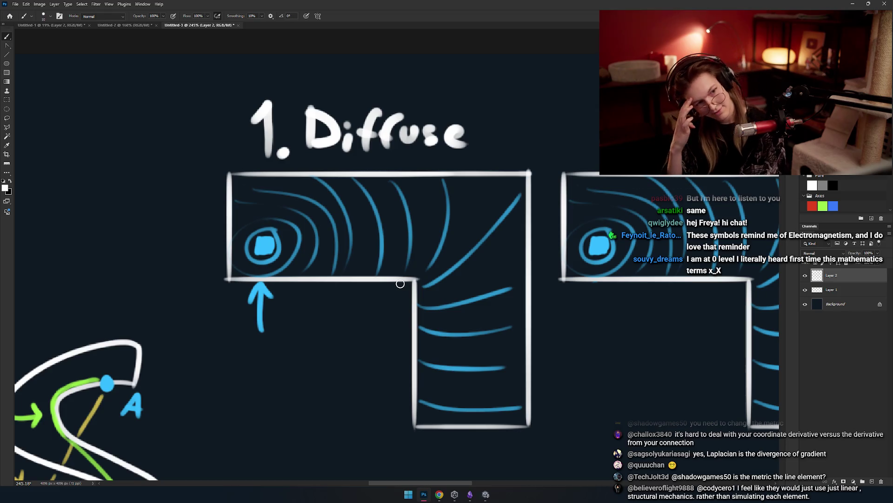
{"action": "scroll", "coordinate": [334, 221], "scroll_direction": "right", "scroll_amount": 3}
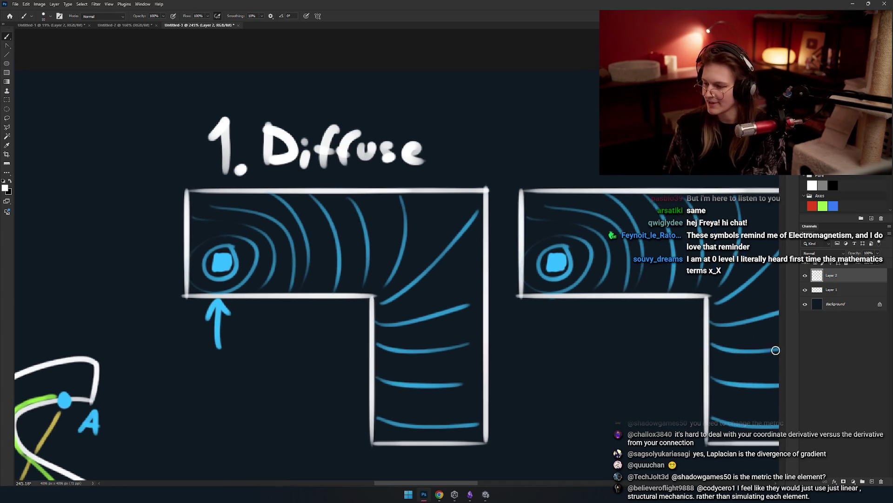
{"action": "left_click", "coordinate": [846, 297]}
{"action": "left_click", "coordinate": [841, 307]}
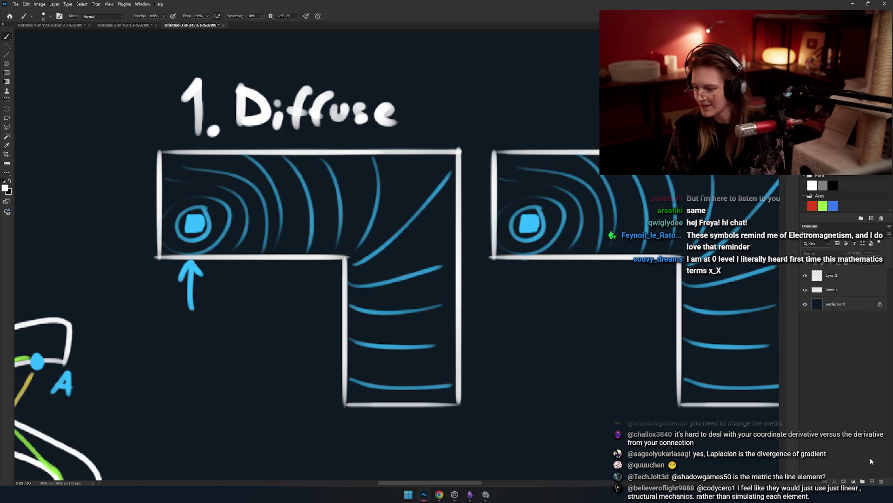
{"action": "left_click", "coordinate": [873, 480]}
{"action": "scroll", "coordinate": [489, 280], "scroll_direction": "up", "scroll_amount": 1}
Marquee-select the left L shape, paint it solid black, then set a large soft white brush.
{"action": "key", "text": "m"}
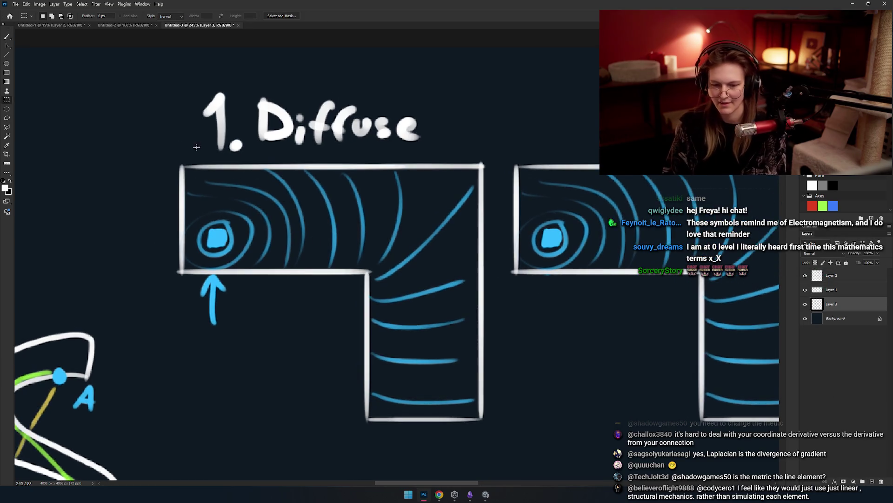
{"action": "mouse_move", "coordinate": [182, 165]}
{"action": "left_mouse_down"}
{"action": "mouse_move", "coordinate": [458, 288]}
{"action": "mouse_move", "coordinate": [489, 258]}
{"action": "mouse_move", "coordinate": [357, 408]}
{"action": "mouse_move", "coordinate": [367, 419]}
{"action": "left_mouse_up"}
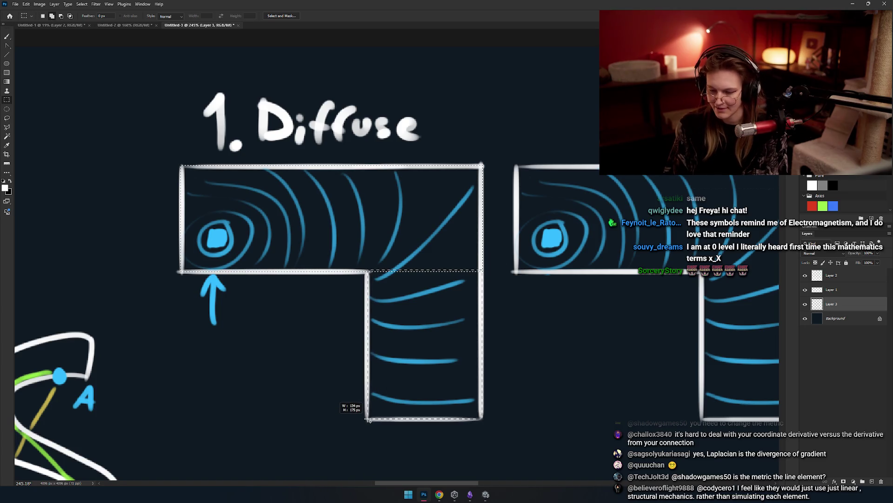
{"action": "key", "text": "b"}
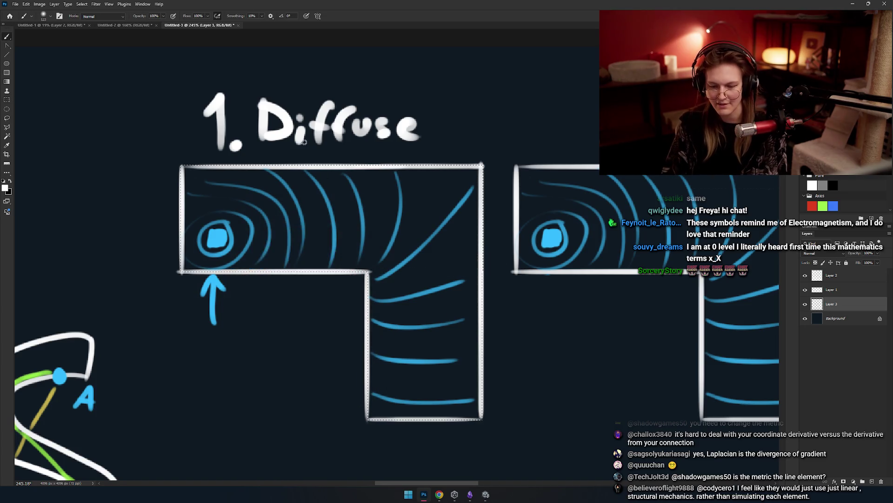
{"action": "key", "text": "bracketright"}
{"action": "key", "text": "x"}
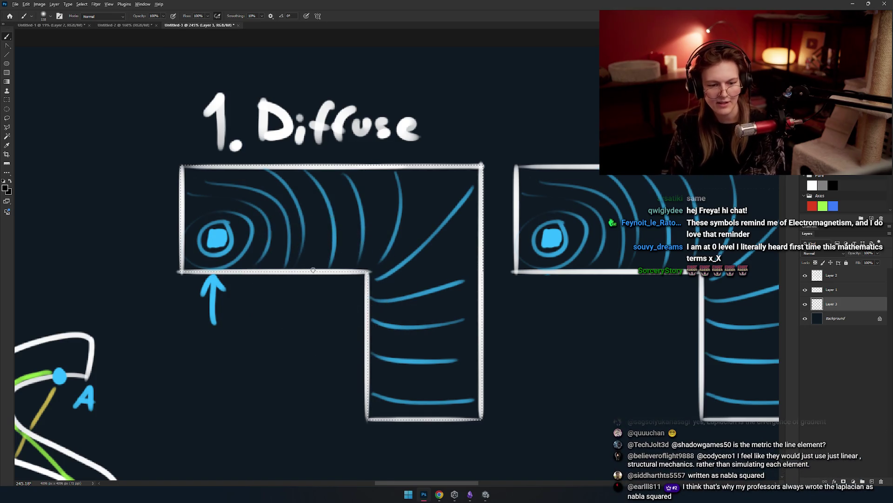
{"action": "scroll", "coordinate": [363, 274], "scroll_direction": "down", "scroll_amount": 3}
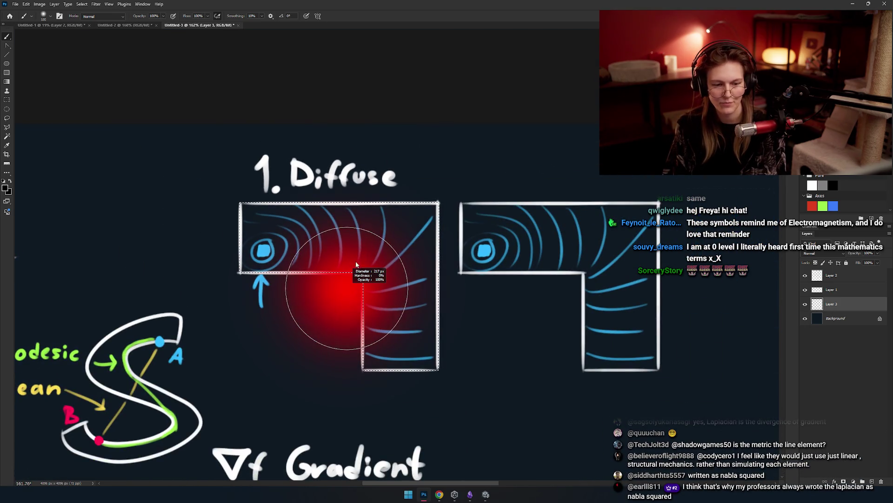
{"action": "mouse_move", "coordinate": [353, 342]}
{"action": "left_mouse_down"}
{"action": "mouse_move", "coordinate": [379, 359]}
{"action": "mouse_move", "coordinate": [279, 189]}
{"action": "mouse_move", "coordinate": [409, 369]}
{"action": "mouse_move", "coordinate": [249, 185]}
{"action": "left_mouse_up"}
{"action": "key", "text": "x"}
{"action": "mouse_move", "coordinate": [262, 252]}
{"action": "left_mouse_down"}
{"action": "mouse_move", "coordinate": [319, 219]}
{"action": "mouse_move", "coordinate": [379, 219]}
{"action": "mouse_move", "coordinate": [429, 263]}
{"action": "left_mouse_up"}
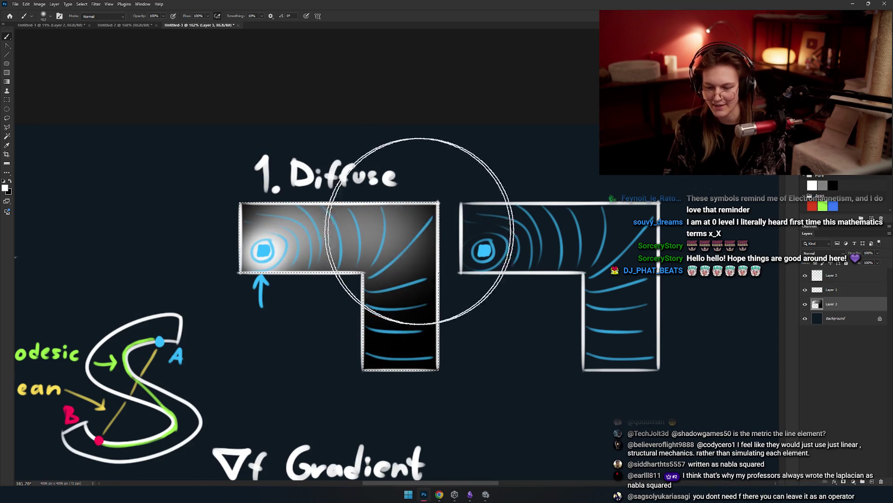
Spread the white glow along the left L's top bar, deselect, and recenter on the diagram.
{"action": "left_click_drag", "start_coordinate": [299, 190], "coordinate": [369, 237]}
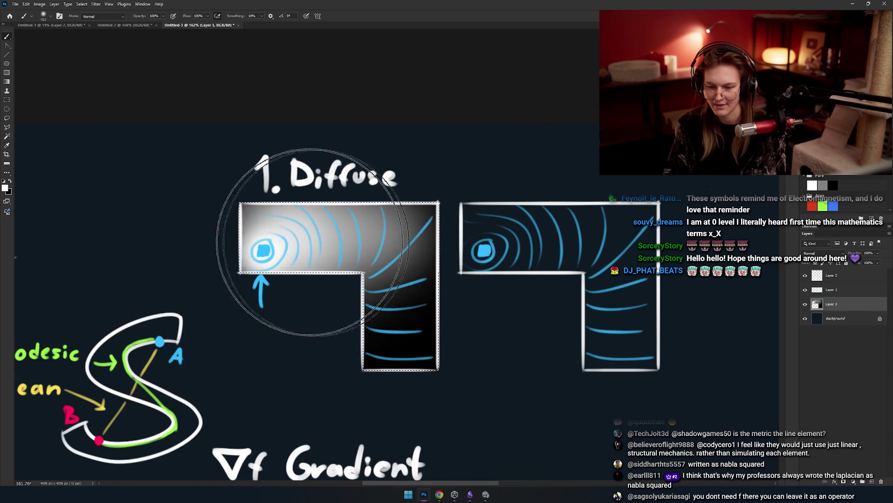
{"action": "key", "text": "ctrl+d"}
{"action": "scroll", "coordinate": [554, 219], "scroll_direction": "up", "scroll_amount": 3}
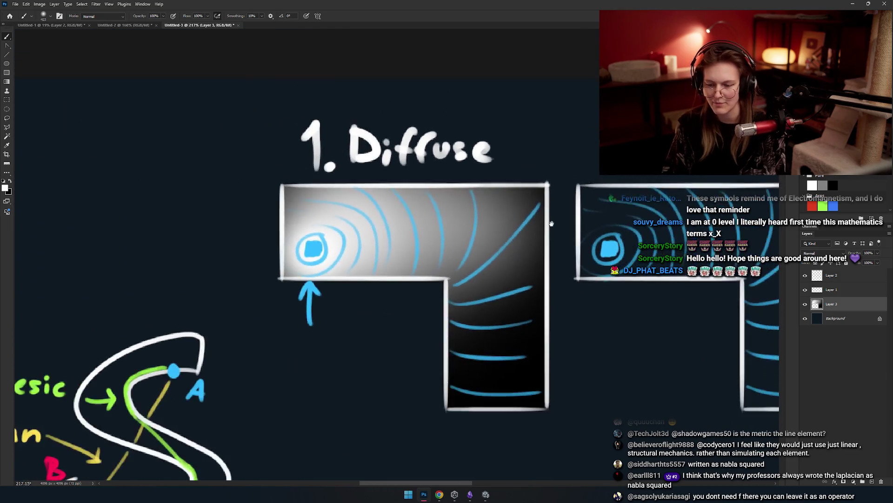
{"action": "left_click_drag", "start_coordinate": [551, 224], "coordinate": [464, 199]}
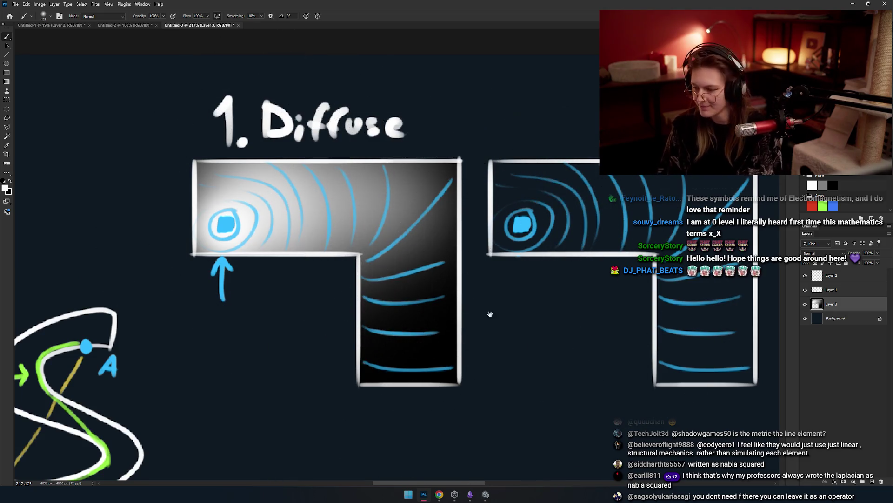
{"action": "left_click_drag", "start_coordinate": [536, 271], "coordinate": [591, 283]}
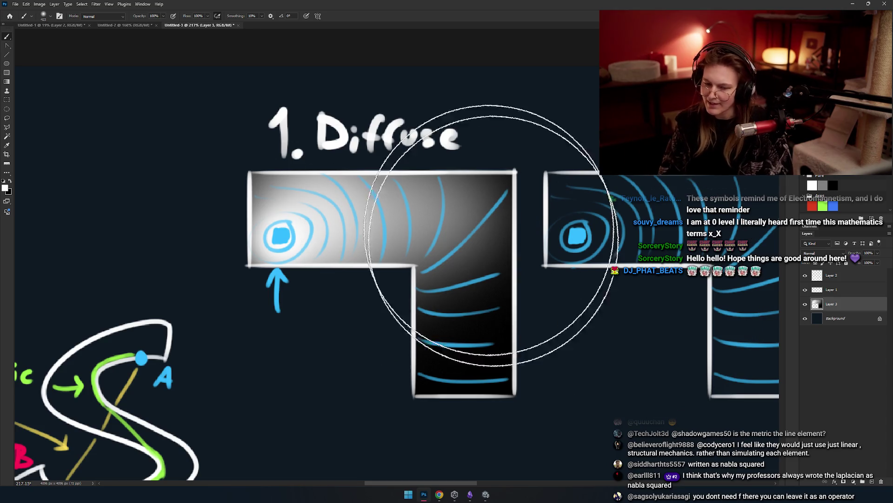
{"action": "scroll", "coordinate": [373, 260], "scroll_direction": "down", "scroll_amount": 5}
{"action": "scroll", "coordinate": [398, 272], "scroll_direction": "up", "scroll_amount": 5}
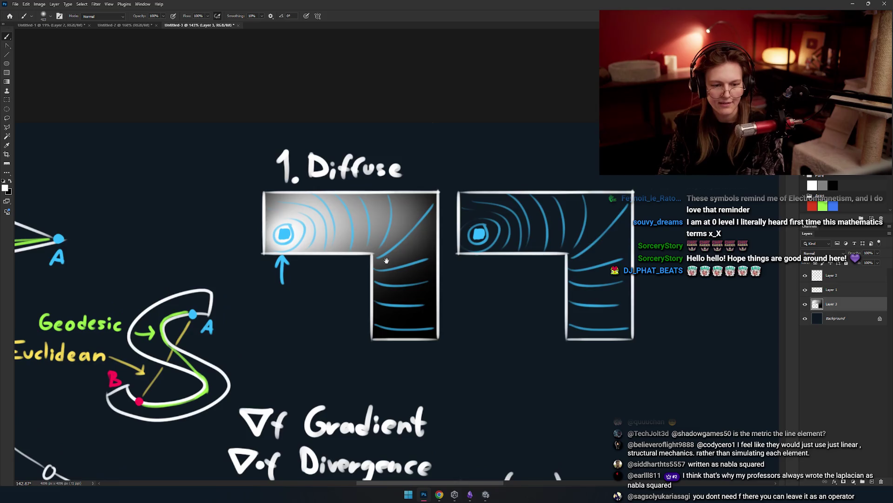
{"action": "left_click_drag", "start_coordinate": [294, 294], "coordinate": [311, 310]}
Make Layer 1 active and toggle layer visibility to check which drawing each layer holds.
{"action": "key", "text": "alt+bracketright"}
{"action": "left_click", "coordinate": [805, 290]}
{"action": "left_click", "coordinate": [805, 290]}
{"action": "left_click", "coordinate": [805, 275]}
{"action": "left_click", "coordinate": [805, 275]}
{"action": "left_click", "coordinate": [804, 291]}
{"action": "left_click", "coordinate": [805, 289]}
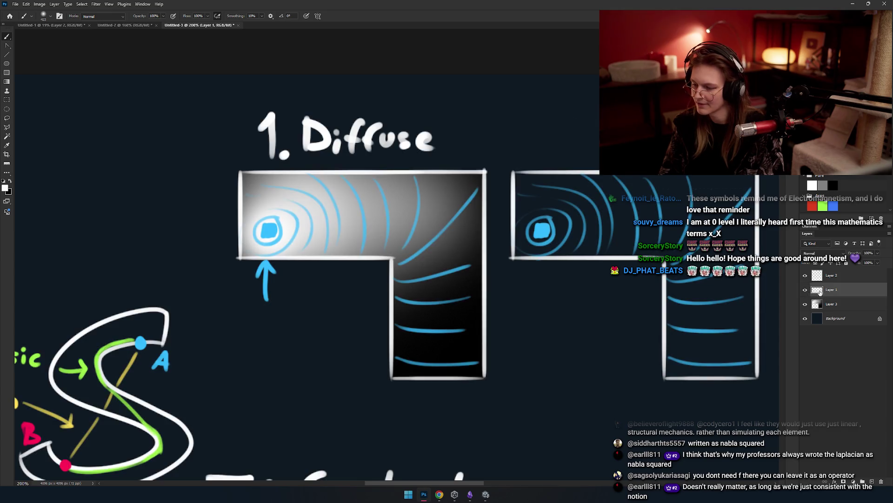
Lock Layer 1's transparent pixels and paint its blue wave lines and arcs white with a smaller brush.
{"action": "mouse_move", "coordinate": [330, 305]}
{"action": "left_mouse_down"}
{"action": "mouse_move", "coordinate": [316, 325]}
{"action": "mouse_move", "coordinate": [242, 335]}
{"action": "left_mouse_up"}
{"action": "mouse_move", "coordinate": [304, 299]}
{"action": "left_mouse_down"}
{"action": "mouse_move", "coordinate": [253, 326]}
{"action": "mouse_move", "coordinate": [385, 305]}
{"action": "left_mouse_up"}
{"action": "left_click_drag", "start_coordinate": [387, 261], "coordinate": [375, 242]}
{"action": "scroll", "coordinate": [371, 324], "scroll_direction": "up", "scroll_amount": 1}
{"action": "mouse_move", "coordinate": [349, 384]}
{"action": "left_mouse_down"}
{"action": "mouse_move", "coordinate": [568, 384]}
{"action": "mouse_move", "coordinate": [281, 364]}
{"action": "left_mouse_up"}
{"action": "key", "text": "ctrl+z"}
{"action": "key", "text": "slash"}
{"action": "mouse_move", "coordinate": [516, 315]}
{"action": "left_mouse_down"}
{"action": "mouse_move", "coordinate": [488, 143]}
{"action": "mouse_move", "coordinate": [507, 99]}
{"action": "left_mouse_up"}
{"action": "left_click_drag", "start_coordinate": [405, 200], "coordinate": [412, 80]}
{"action": "left_click_drag", "start_coordinate": [423, 171], "coordinate": [495, 216]}
Paint the arcs near the left diagram's source dark, then pan toward the right L-shaped box.
{"action": "key", "text": "x"}
{"action": "mouse_move", "coordinate": [458, 279]}
{"action": "left_mouse_down"}
{"action": "mouse_move", "coordinate": [439, 200]}
{"action": "mouse_move", "coordinate": [326, 167]}
{"action": "mouse_move", "coordinate": [279, 209]}
{"action": "left_mouse_up"}
{"action": "key", "text": "ctrl+z"}
{"action": "mouse_move", "coordinate": [429, 190]}
{"action": "left_mouse_down"}
{"action": "mouse_move", "coordinate": [437, 189]}
{"action": "mouse_move", "coordinate": [295, 154]}
{"action": "mouse_move", "coordinate": [261, 201]}
{"action": "left_mouse_up"}
{"action": "key", "text": "ctrl+z"}
{"action": "mouse_move", "coordinate": [255, 140]}
{"action": "left_mouse_down"}
{"action": "mouse_move", "coordinate": [273, 154]}
{"action": "mouse_move", "coordinate": [379, 153]}
{"action": "mouse_move", "coordinate": [351, 206]}
{"action": "mouse_move", "coordinate": [265, 205]}
{"action": "mouse_move", "coordinate": [256, 172]}
{"action": "left_mouse_up"}
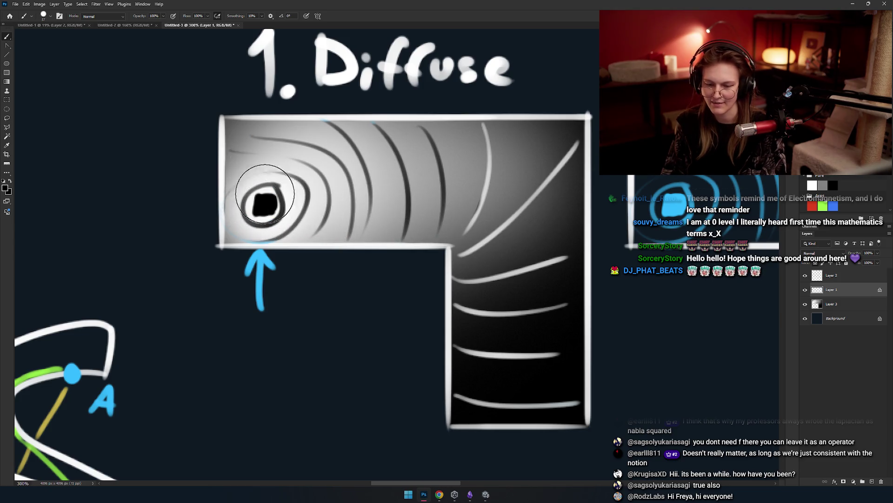
{"action": "scroll", "coordinate": [281, 208], "scroll_direction": "down", "scroll_amount": 5}
{"action": "scroll", "coordinate": [390, 215], "scroll_direction": "up", "scroll_amount": 4}
{"action": "mouse_move", "coordinate": [390, 215]}
{"action": "left_mouse_down"}
{"action": "mouse_move", "coordinate": [335, 209]}
{"action": "mouse_move", "coordinate": [340, 234]}
{"action": "left_mouse_up"}
{"action": "left_click_drag", "start_coordinate": [359, 244], "coordinate": [438, 268]}
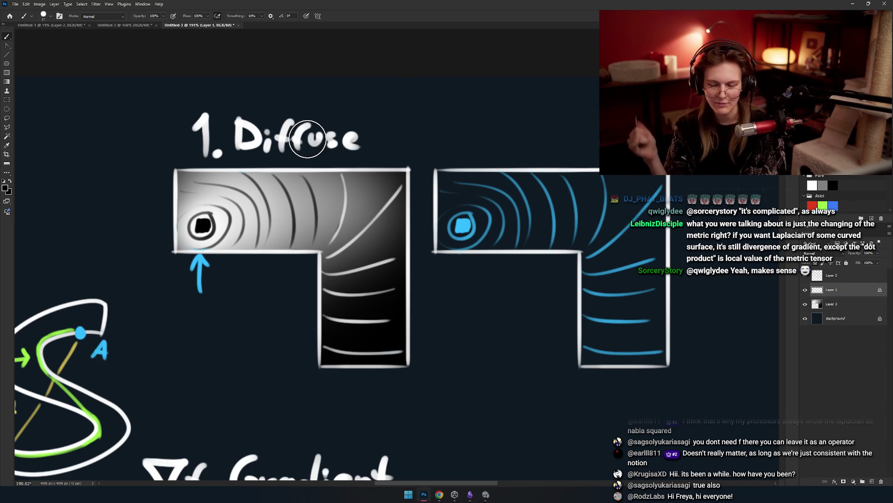
{"action": "mouse_move", "coordinate": [466, 244]}
{"action": "left_mouse_down"}
{"action": "mouse_move", "coordinate": [334, 250]}
{"action": "mouse_move", "coordinate": [388, 269]}
{"action": "mouse_move", "coordinate": [454, 250]}
{"action": "mouse_move", "coordinate": [409, 257]}
{"action": "mouse_move", "coordinate": [439, 256]}
{"action": "mouse_move", "coordinate": [460, 236]}
{"action": "mouse_move", "coordinate": [294, 233]}
{"action": "left_mouse_up"}
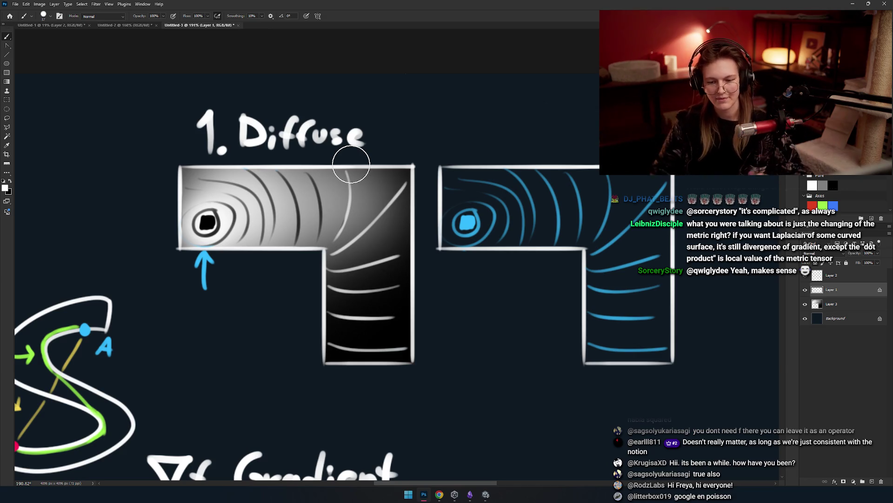
{"action": "left_click_drag", "start_coordinate": [351, 165], "coordinate": [208, 183]}
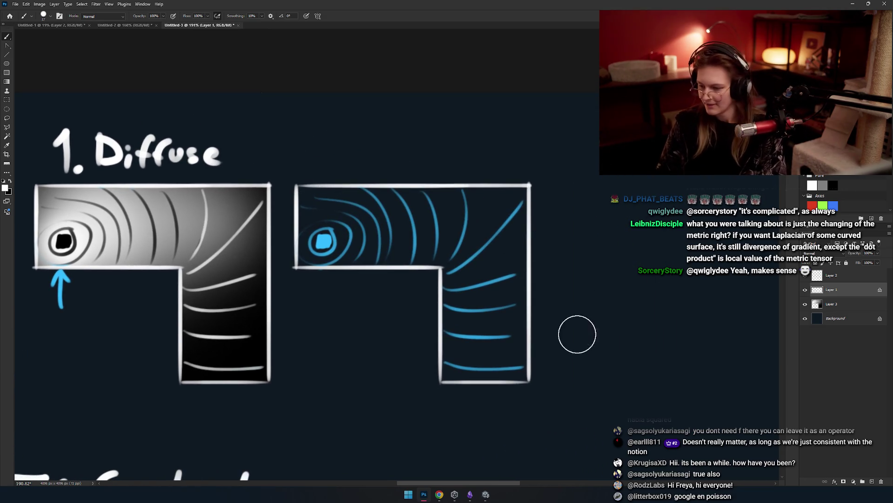
Identify the right diagram's layer, make Layer 2 active and lock its transparent pixels.
{"action": "left_click_drag", "start_coordinate": [576, 334], "coordinate": [563, 343]}
{"action": "left_click", "coordinate": [804, 289]}
{"action": "left_click", "coordinate": [803, 290]}
{"action": "left_click", "coordinate": [814, 275]}
{"action": "left_click", "coordinate": [805, 275]}
{"action": "left_click", "coordinate": [804, 275]}
{"action": "left_click", "coordinate": [816, 263]}
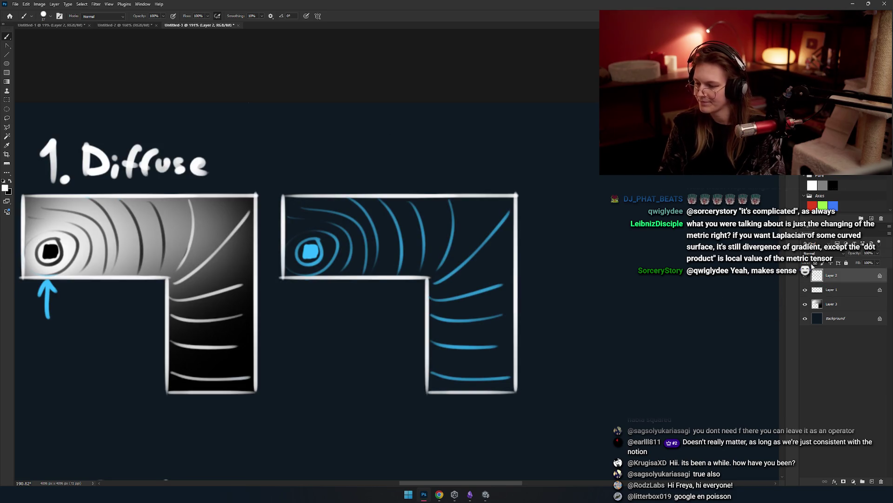
Paint the right diagram's blue wave lines white with an enlarged brush.
{"action": "mouse_move", "coordinate": [429, 296]}
{"action": "left_mouse_down"}
{"action": "mouse_move", "coordinate": [474, 261]}
{"action": "mouse_move", "coordinate": [484, 277]}
{"action": "left_mouse_up"}
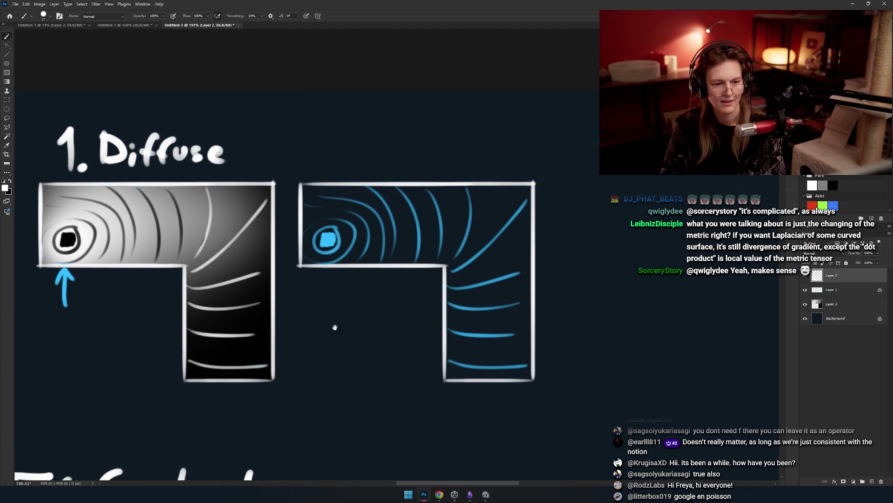
{"action": "key", "text": "e"}
{"action": "key", "text": "b"}
{"action": "left_click_drag", "start_coordinate": [349, 298], "coordinate": [335, 125]}
{"action": "key", "text": "ctrl+z"}
{"action": "left_click_drag", "start_coordinate": [373, 198], "coordinate": [356, 209]}
{"action": "key", "text": "ctrl+z"}
{"action": "key", "text": "bracketright"}
{"action": "key", "text": "bracketright"}
{"action": "key", "text": "bracketright"}
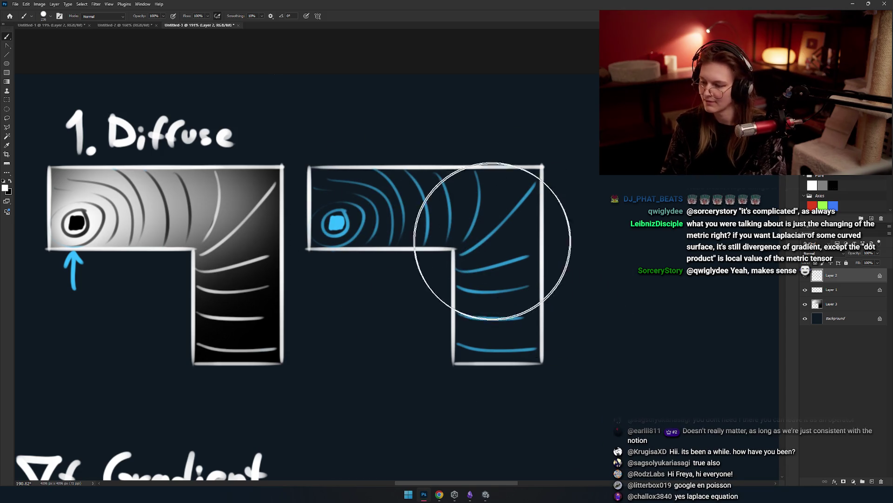
{"action": "mouse_move", "coordinate": [478, 259]}
{"action": "left_mouse_down"}
{"action": "mouse_move", "coordinate": [359, 210]}
{"action": "mouse_move", "coordinate": [528, 279]}
{"action": "mouse_move", "coordinate": [523, 269]}
{"action": "left_mouse_up"}
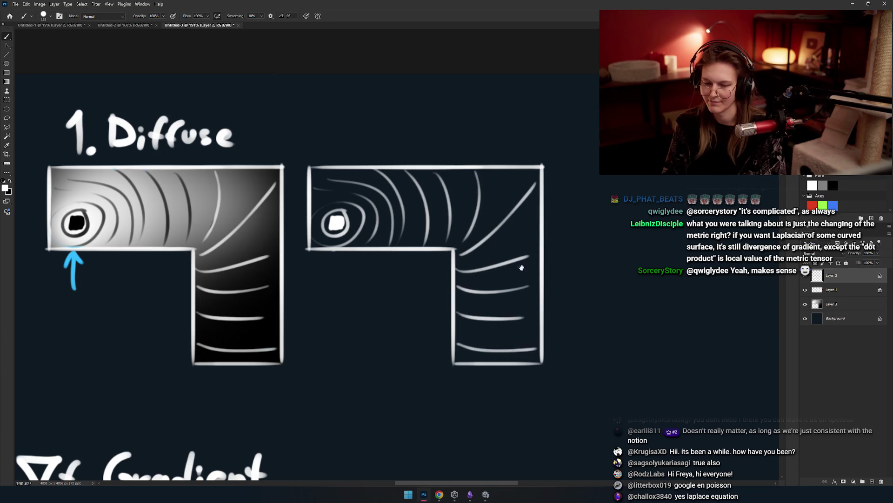
Pick cyan as the paint colour and shrink the brush to 65 px for the source blob.
{"action": "scroll", "coordinate": [429, 241], "scroll_direction": "up", "scroll_amount": 3}
{"action": "key", "text": "bracketleft"}
{"action": "key", "text": "bracketleft"}
{"action": "key", "text": "bracketleft"}
{"action": "mouse_move", "coordinate": [347, 220]}
{"action": "left_mouse_down"}
{"action": "mouse_move", "coordinate": [321, 238]}
{"action": "mouse_move", "coordinate": [370, 209]}
{"action": "mouse_move", "coordinate": [363, 243]}
{"action": "mouse_move", "coordinate": [351, 229]}
{"action": "mouse_move", "coordinate": [371, 228]}
{"action": "left_mouse_up"}
{"action": "scroll", "coordinate": [383, 220], "scroll_direction": "up", "scroll_amount": 4}
{"action": "scroll", "coordinate": [377, 247], "scroll_direction": "down", "scroll_amount": 10}
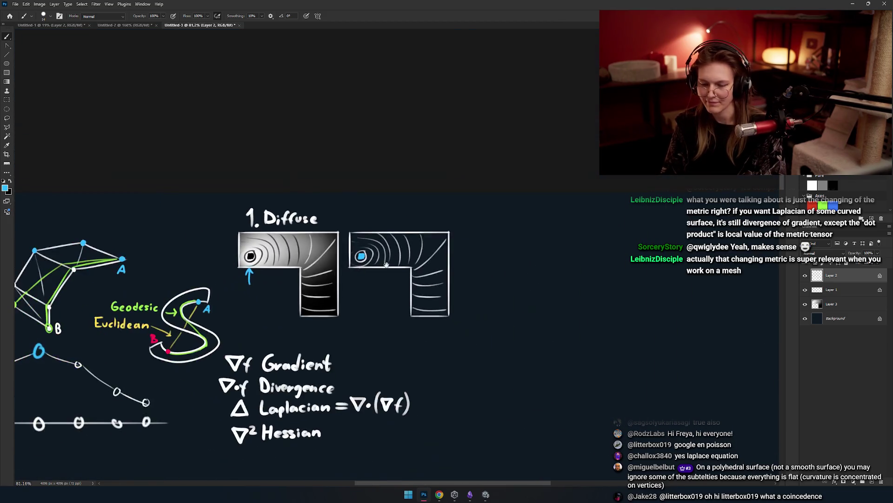
{"action": "scroll", "coordinate": [386, 265], "scroll_direction": "up", "scroll_amount": 6}
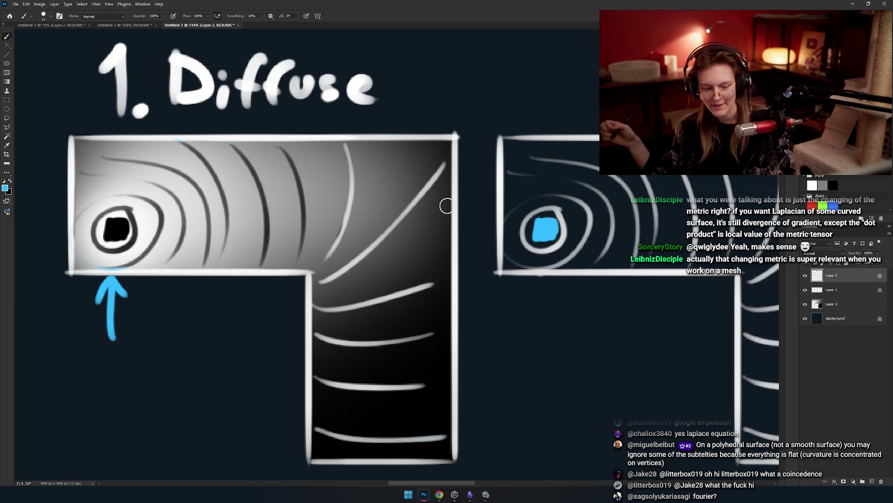
{"action": "left_click_drag", "start_coordinate": [614, 134], "coordinate": [419, 198]}
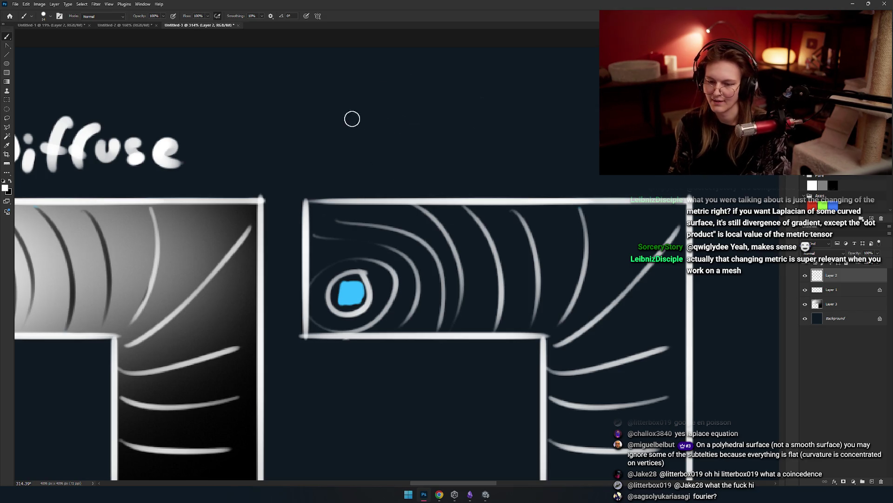
{"action": "mouse_move", "coordinate": [338, 110]}
{"action": "left_mouse_down"}
{"action": "mouse_move", "coordinate": [369, 116]}
{"action": "mouse_move", "coordinate": [393, 173]}
{"action": "mouse_move", "coordinate": [375, 159]}
{"action": "mouse_move", "coordinate": [393, 173]}
{"action": "left_mouse_up"}
Hand-write '2. ∇f' above the right diagram, redrawing the 2, nabla and f as needed.
{"action": "key", "text": "ctrl+z"}
{"action": "left_click", "coordinate": [398, 160]}
{"action": "mouse_move", "coordinate": [436, 123]}
{"action": "left_mouse_down"}
{"action": "mouse_move", "coordinate": [378, 134]}
{"action": "mouse_move", "coordinate": [398, 154]}
{"action": "mouse_move", "coordinate": [389, 175]}
{"action": "left_mouse_up"}
{"action": "key", "text": "ctrl+z"}
{"action": "mouse_move", "coordinate": [365, 130]}
{"action": "left_mouse_down"}
{"action": "mouse_move", "coordinate": [419, 130]}
{"action": "mouse_move", "coordinate": [370, 135]}
{"action": "left_mouse_up"}
{"action": "left_click_drag", "start_coordinate": [450, 177], "coordinate": [369, 173]}
{"action": "key", "text": "ctrl+z"}
{"action": "left_click_drag", "start_coordinate": [389, 131], "coordinate": [363, 196]}
{"action": "mouse_move", "coordinate": [349, 155]}
{"action": "left_mouse_down"}
{"action": "mouse_move", "coordinate": [445, 172]}
{"action": "mouse_move", "coordinate": [522, 136]}
{"action": "left_mouse_up"}
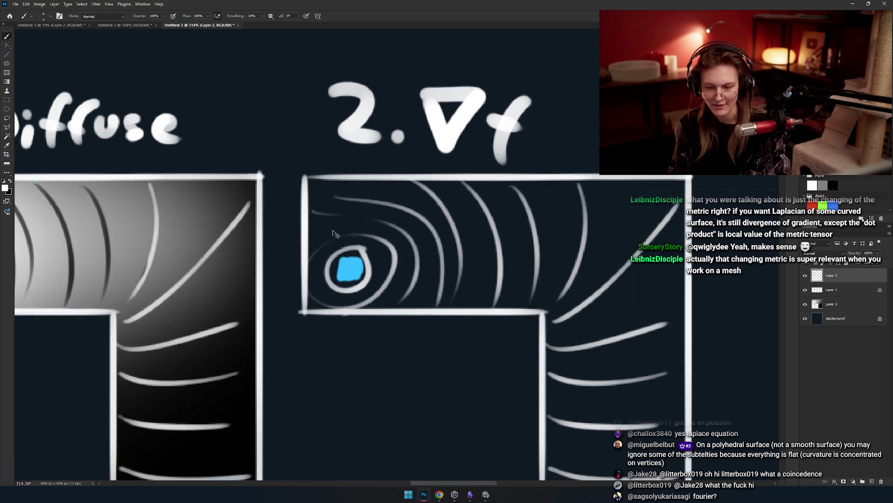
{"action": "scroll", "coordinate": [368, 242], "scroll_direction": "up", "scroll_amount": 2}
{"action": "left_click_drag", "start_coordinate": [359, 243], "coordinate": [321, 255]}
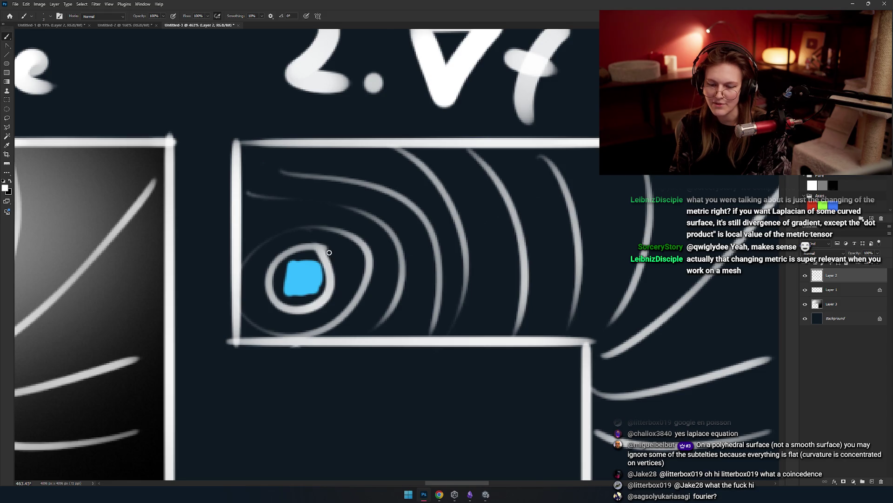
Brush left-pointing white arrows toward the cyan source across the horizontal arm's inner rings.
{"action": "mouse_move", "coordinate": [349, 234]}
{"action": "left_mouse_down"}
{"action": "mouse_move", "coordinate": [329, 254]}
{"action": "mouse_move", "coordinate": [345, 252]}
{"action": "mouse_move", "coordinate": [344, 264]}
{"action": "left_mouse_up"}
{"action": "mouse_move", "coordinate": [355, 256]}
{"action": "left_mouse_down"}
{"action": "mouse_move", "coordinate": [356, 271]}
{"action": "mouse_move", "coordinate": [377, 260]}
{"action": "mouse_move", "coordinate": [387, 269]}
{"action": "left_mouse_up"}
{"action": "left_click_drag", "start_coordinate": [442, 257], "coordinate": [356, 228]}
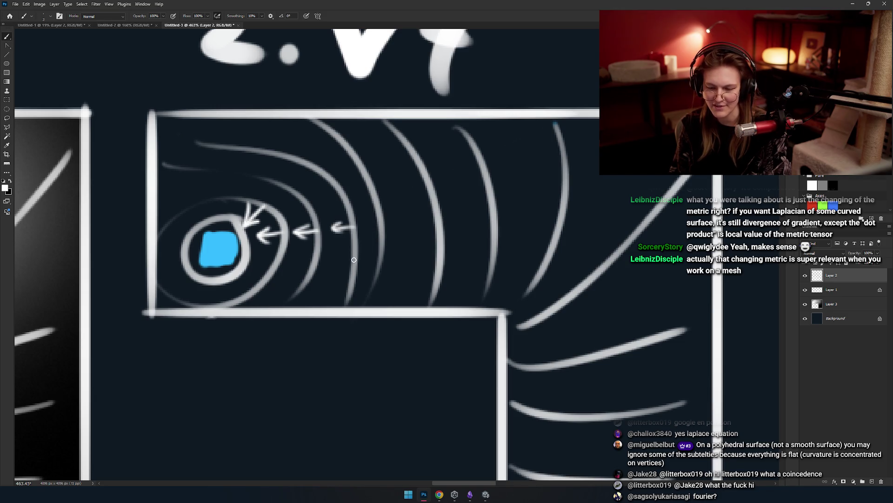
{"action": "mouse_move", "coordinate": [346, 257]}
{"action": "left_mouse_down"}
{"action": "mouse_move", "coordinate": [343, 264]}
{"action": "mouse_move", "coordinate": [385, 273]}
{"action": "mouse_move", "coordinate": [301, 261]}
{"action": "left_mouse_up"}
{"action": "left_click_drag", "start_coordinate": [302, 256], "coordinate": [228, 248]}
{"action": "mouse_move", "coordinate": [394, 187]}
{"action": "left_mouse_down"}
{"action": "mouse_move", "coordinate": [409, 190]}
{"action": "mouse_move", "coordinate": [394, 224]}
{"action": "left_mouse_up"}
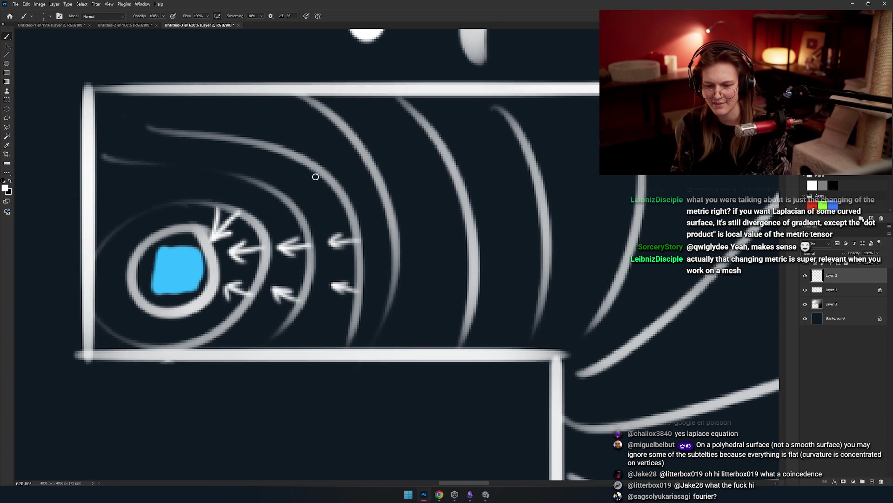
{"action": "left_click_drag", "start_coordinate": [330, 188], "coordinate": [381, 217]}
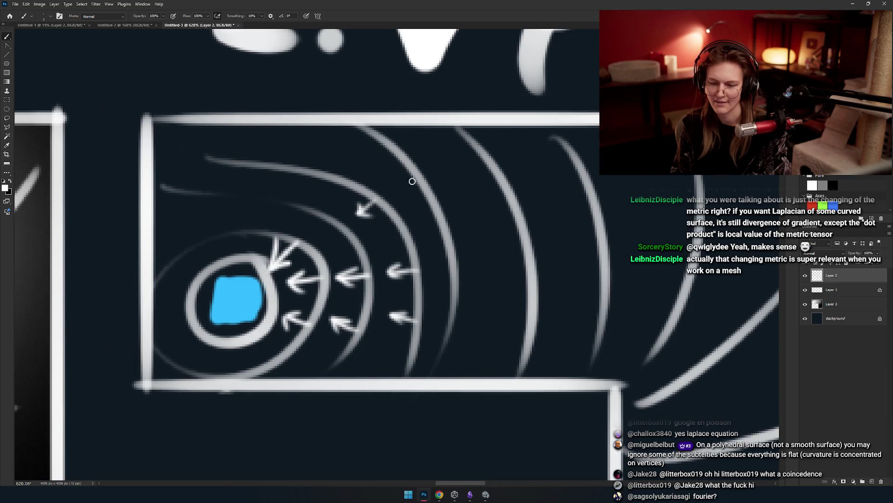
{"action": "left_click_drag", "start_coordinate": [451, 194], "coordinate": [377, 173]}
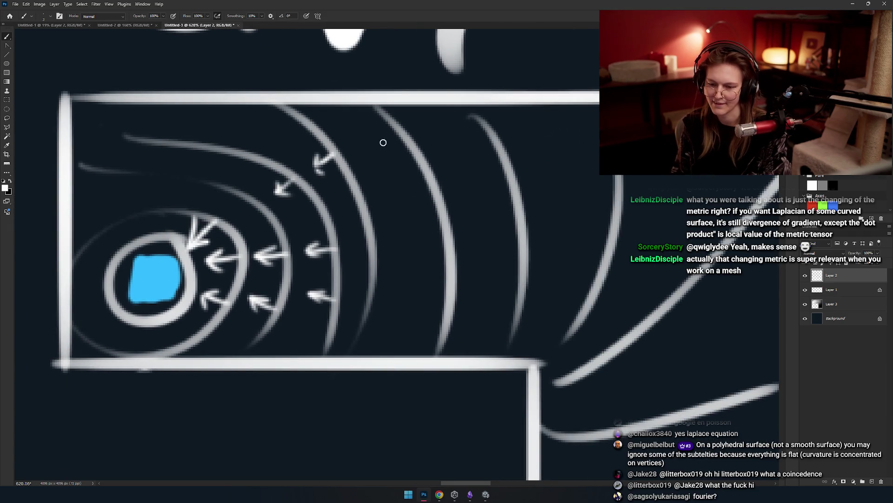
{"action": "left_click_drag", "start_coordinate": [412, 140], "coordinate": [367, 146]}
{"action": "left_click_drag", "start_coordinate": [367, 148], "coordinate": [379, 157]}
{"action": "mouse_move", "coordinate": [379, 156]}
{"action": "left_mouse_down"}
{"action": "mouse_move", "coordinate": [328, 153]}
{"action": "mouse_move", "coordinate": [328, 87]}
{"action": "left_mouse_up"}
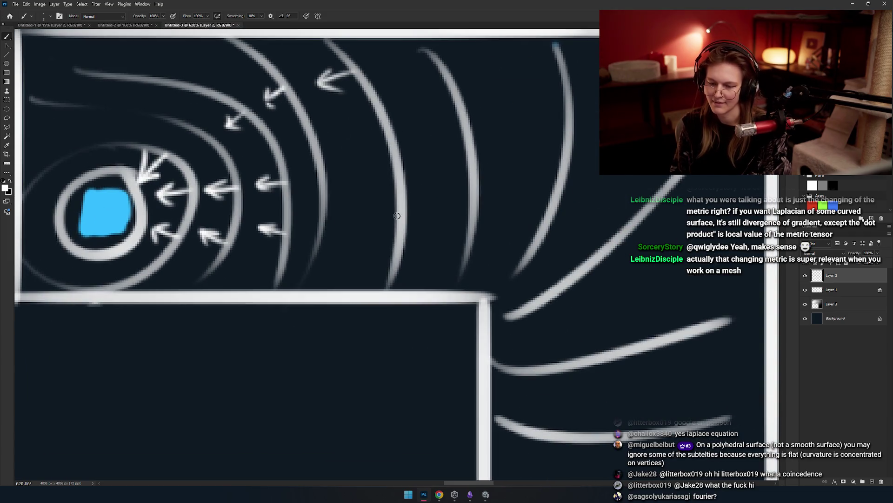
Add more source-pointing arrows along the horizontal arm's outer contours.
{"action": "left_click_drag", "start_coordinate": [398, 215], "coordinate": [346, 215]}
{"action": "left_click_drag", "start_coordinate": [372, 205], "coordinate": [349, 215]}
{"action": "left_click_drag", "start_coordinate": [349, 217], "coordinate": [378, 228]}
{"action": "mouse_move", "coordinate": [460, 182]}
{"action": "left_mouse_down"}
{"action": "mouse_move", "coordinate": [356, 173]}
{"action": "mouse_move", "coordinate": [338, 183]}
{"action": "left_mouse_up"}
{"action": "mouse_move", "coordinate": [353, 175]}
{"action": "left_mouse_down"}
{"action": "mouse_move", "coordinate": [337, 183]}
{"action": "mouse_move", "coordinate": [367, 198]}
{"action": "left_mouse_up"}
{"action": "mouse_move", "coordinate": [366, 251]}
{"action": "left_mouse_down"}
{"action": "mouse_move", "coordinate": [398, 224]}
{"action": "mouse_move", "coordinate": [365, 218]}
{"action": "left_mouse_up"}
{"action": "mouse_move", "coordinate": [365, 222]}
{"action": "left_mouse_down"}
{"action": "mouse_move", "coordinate": [392, 234]}
{"action": "mouse_move", "coordinate": [358, 262]}
{"action": "left_mouse_up"}
{"action": "left_click_drag", "start_coordinate": [452, 240], "coordinate": [413, 224]}
{"action": "left_click_drag", "start_coordinate": [412, 226], "coordinate": [429, 242]}
{"action": "left_click_drag", "start_coordinate": [474, 151], "coordinate": [430, 149]}
{"action": "left_click_drag", "start_coordinate": [454, 140], "coordinate": [429, 148]}
{"action": "left_click_drag", "start_coordinate": [357, 119], "coordinate": [334, 127]}
{"action": "mouse_move", "coordinate": [387, 129]}
{"action": "left_mouse_down"}
{"action": "mouse_move", "coordinate": [442, 180]}
{"action": "mouse_move", "coordinate": [415, 213]}
{"action": "left_mouse_up"}
Add up-left arrows along the diagonal contour lines at the corner.
{"action": "left_click_drag", "start_coordinate": [428, 218], "coordinate": [413, 225]}
{"action": "left_click_drag", "start_coordinate": [483, 192], "coordinate": [460, 164]}
{"action": "left_click_drag", "start_coordinate": [479, 168], "coordinate": [391, 207]}
{"action": "left_click_drag", "start_coordinate": [469, 187], "coordinate": [440, 163]}
Draw upward arrows on the vertical arm's upper curves, redoing the misdrawn ones.
{"action": "left_click_drag", "start_coordinate": [447, 195], "coordinate": [410, 125]}
{"action": "mouse_move", "coordinate": [482, 246]}
{"action": "left_mouse_down"}
{"action": "mouse_move", "coordinate": [479, 220]}
{"action": "mouse_move", "coordinate": [485, 227]}
{"action": "left_mouse_up"}
{"action": "left_click_drag", "start_coordinate": [460, 258], "coordinate": [506, 232]}
{"action": "mouse_move", "coordinate": [445, 248]}
{"action": "left_mouse_down"}
{"action": "mouse_move", "coordinate": [443, 218]}
{"action": "mouse_move", "coordinate": [494, 232]}
{"action": "mouse_move", "coordinate": [427, 219]}
{"action": "left_mouse_up"}
{"action": "left_click_drag", "start_coordinate": [418, 233], "coordinate": [435, 232]}
{"action": "left_click_drag", "start_coordinate": [466, 265], "coordinate": [435, 207]}
{"action": "left_click_drag", "start_coordinate": [404, 257], "coordinate": [405, 220]}
{"action": "left_click_drag", "start_coordinate": [394, 235], "coordinate": [412, 234]}
{"action": "mouse_move", "coordinate": [486, 264]}
{"action": "left_mouse_down"}
{"action": "mouse_move", "coordinate": [486, 222]}
{"action": "mouse_move", "coordinate": [494, 237]}
{"action": "left_mouse_up"}
{"action": "mouse_move", "coordinate": [548, 236]}
{"action": "left_mouse_down"}
{"action": "mouse_move", "coordinate": [503, 246]}
{"action": "mouse_move", "coordinate": [540, 235]}
{"action": "left_mouse_up"}
{"action": "left_click_drag", "start_coordinate": [516, 242], "coordinate": [537, 234]}
{"action": "mouse_move", "coordinate": [361, 249]}
{"action": "left_mouse_down"}
{"action": "mouse_move", "coordinate": [358, 275]}
{"action": "mouse_move", "coordinate": [378, 265]}
{"action": "mouse_move", "coordinate": [391, 278]}
{"action": "left_mouse_up"}
{"action": "key", "text": "ctrl+z"}
{"action": "key", "text": "ctrl+z"}
{"action": "key", "text": "ctrl+z"}
{"action": "left_click_drag", "start_coordinate": [375, 369], "coordinate": [383, 322]}
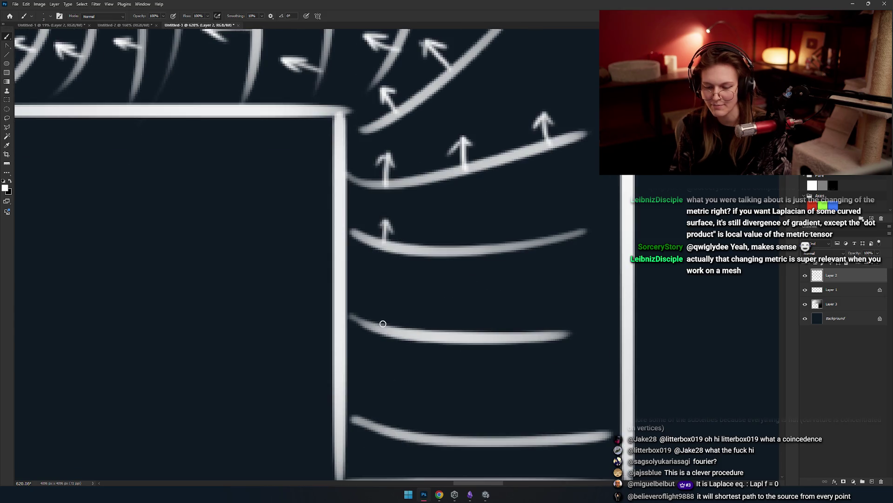
Continue upward arrows down the vertical arm through the third and bottom curves.
{"action": "mouse_move", "coordinate": [369, 86]}
{"action": "left_mouse_down"}
{"action": "mouse_move", "coordinate": [405, 131]}
{"action": "mouse_move", "coordinate": [405, 163]}
{"action": "left_mouse_up"}
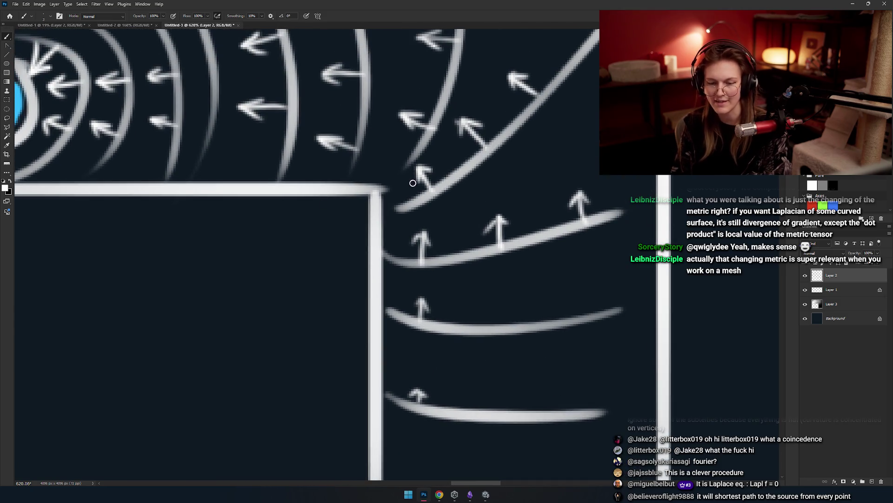
{"action": "scroll", "coordinate": [490, 282], "scroll_direction": "down", "scroll_amount": 3}
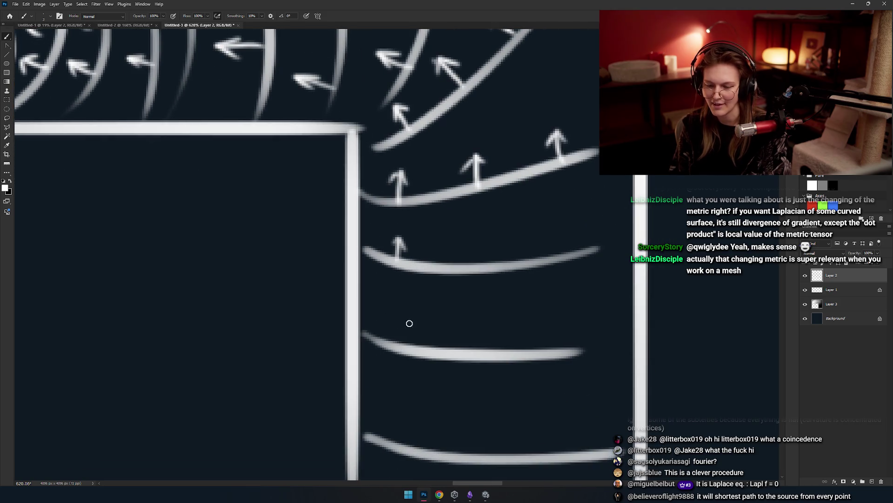
{"action": "left_click_drag", "start_coordinate": [398, 344], "coordinate": [401, 315]}
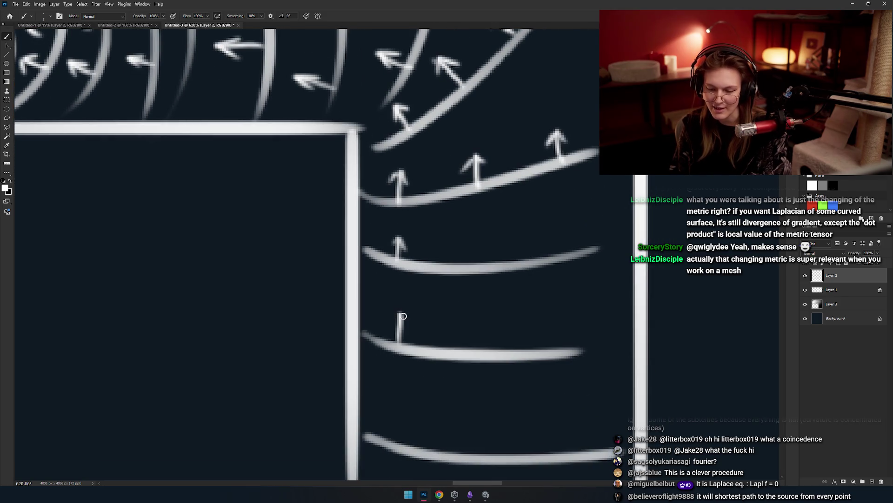
{"action": "mouse_move", "coordinate": [468, 336]}
{"action": "left_mouse_down"}
{"action": "mouse_move", "coordinate": [379, 295]}
{"action": "mouse_move", "coordinate": [394, 277]}
{"action": "mouse_move", "coordinate": [401, 293]}
{"action": "mouse_move", "coordinate": [392, 275]}
{"action": "left_mouse_up"}
{"action": "key", "text": "ctrl+z"}
{"action": "left_click_drag", "start_coordinate": [401, 291], "coordinate": [391, 280]}
{"action": "mouse_move", "coordinate": [471, 317]}
{"action": "left_mouse_down"}
{"action": "mouse_move", "coordinate": [472, 278]}
{"action": "mouse_move", "coordinate": [480, 291]}
{"action": "left_mouse_up"}
{"action": "mouse_move", "coordinate": [467, 250]}
{"action": "left_mouse_down"}
{"action": "mouse_move", "coordinate": [490, 278]}
{"action": "mouse_move", "coordinate": [464, 253]}
{"action": "mouse_move", "coordinate": [486, 204]}
{"action": "left_mouse_up"}
{"action": "left_click_drag", "start_coordinate": [475, 219], "coordinate": [494, 217]}
{"action": "mouse_move", "coordinate": [410, 250]}
{"action": "left_mouse_down"}
{"action": "mouse_move", "coordinate": [409, 214]}
{"action": "mouse_move", "coordinate": [418, 221]}
{"action": "left_mouse_up"}
{"action": "mouse_move", "coordinate": [433, 239]}
{"action": "left_mouse_down"}
{"action": "mouse_move", "coordinate": [457, 182]}
{"action": "mouse_move", "coordinate": [473, 168]}
{"action": "left_mouse_up"}
{"action": "left_click_drag", "start_coordinate": [452, 365], "coordinate": [452, 326]}
{"action": "left_click_drag", "start_coordinate": [462, 336], "coordinate": [445, 339]}
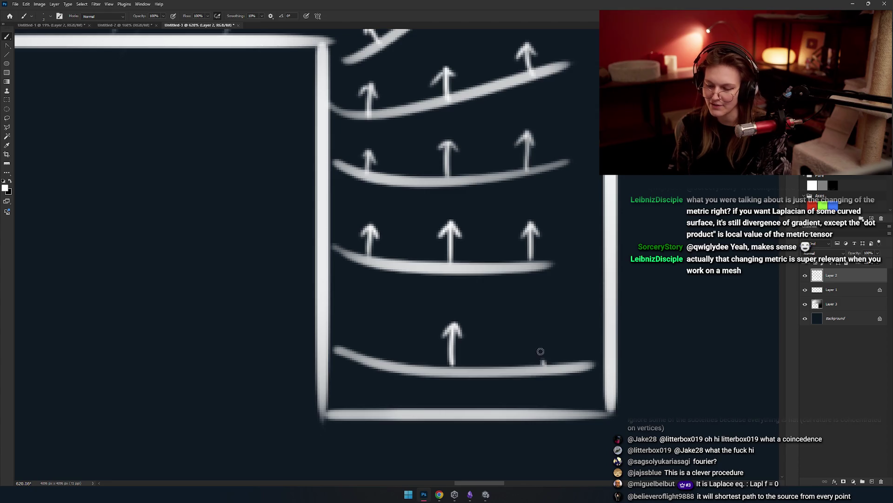
{"action": "left_click_drag", "start_coordinate": [534, 367], "coordinate": [533, 322]}
{"action": "left_click_drag", "start_coordinate": [525, 336], "coordinate": [622, 337]}
{"action": "mouse_move", "coordinate": [459, 367]}
{"action": "left_mouse_down"}
{"action": "mouse_move", "coordinate": [466, 338]}
{"action": "mouse_move", "coordinate": [474, 363]}
{"action": "mouse_move", "coordinate": [460, 332]}
{"action": "left_mouse_up"}
{"action": "key", "text": "ctrl+z"}
{"action": "key", "text": "ctrl+z"}
{"action": "left_click_drag", "start_coordinate": [447, 345], "coordinate": [472, 342]}
{"action": "scroll", "coordinate": [413, 299], "scroll_direction": "down", "scroll_amount": 5}
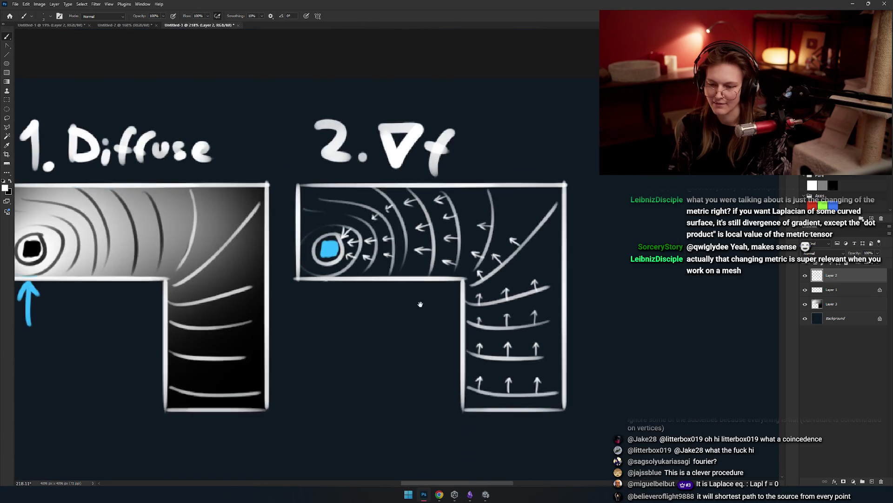
Finish the arrowhead near the source and add down-right arrows in the box's top-left corner.
{"action": "scroll", "coordinate": [420, 306], "scroll_direction": "up", "scroll_amount": 6}
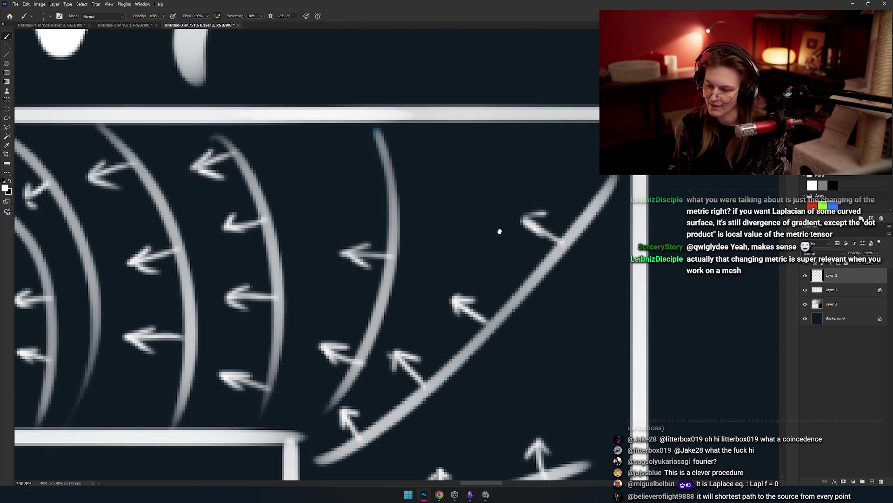
{"action": "scroll", "coordinate": [500, 231], "scroll_direction": "down", "scroll_amount": 3}
{"action": "scroll", "coordinate": [455, 223], "scroll_direction": "down", "scroll_amount": 3}
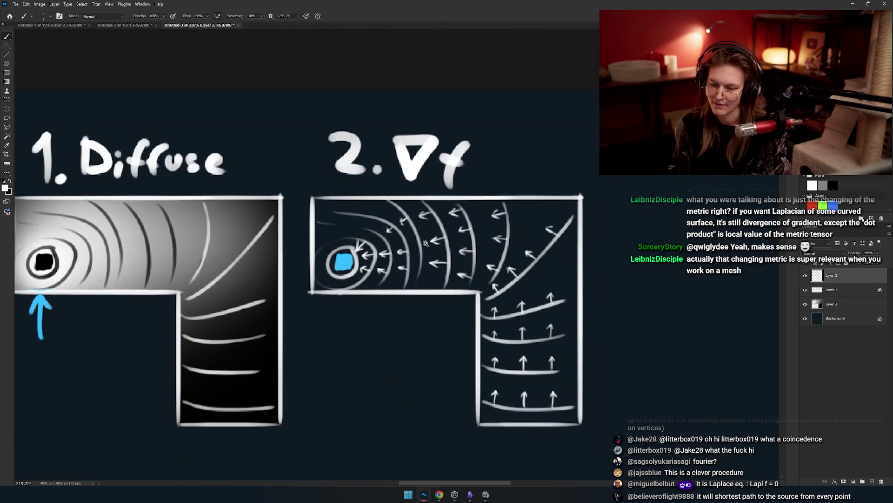
{"action": "scroll", "coordinate": [392, 237], "scroll_direction": "up", "scroll_amount": 4}
{"action": "left_click_drag", "start_coordinate": [330, 194], "coordinate": [334, 203]}
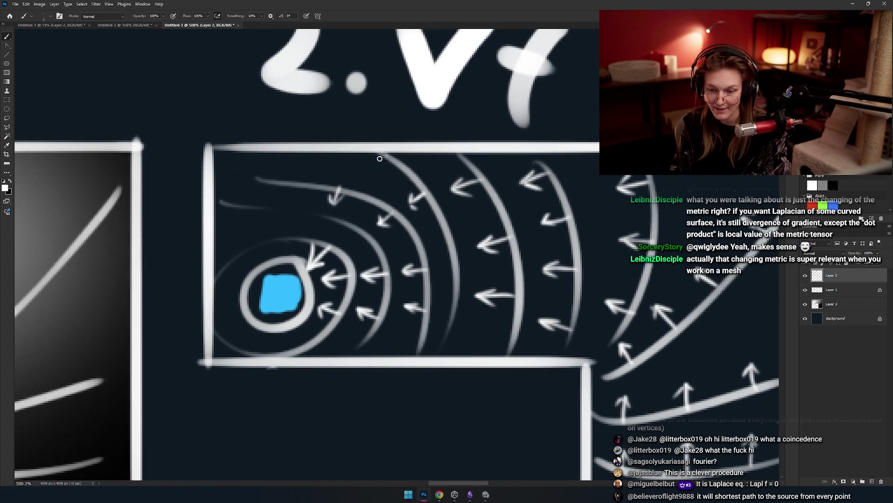
{"action": "mouse_move", "coordinate": [277, 197]}
{"action": "left_mouse_down"}
{"action": "mouse_move", "coordinate": [343, 188]}
{"action": "mouse_move", "coordinate": [326, 176]}
{"action": "mouse_move", "coordinate": [309, 208]}
{"action": "left_mouse_up"}
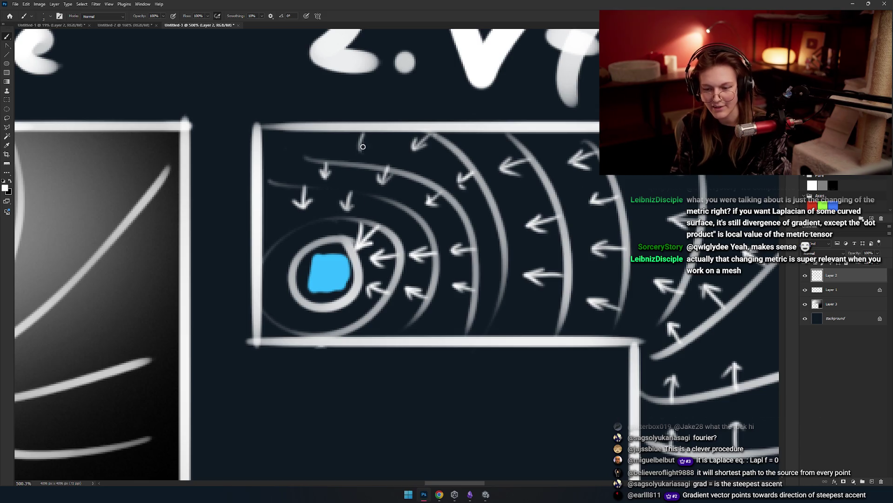
{"action": "scroll", "coordinate": [340, 160], "scroll_direction": "down", "scroll_amount": 3}
{"action": "left_click_drag", "start_coordinate": [326, 141], "coordinate": [346, 161]}
{"action": "mouse_move", "coordinate": [462, 242]}
{"action": "left_mouse_down"}
{"action": "mouse_move", "coordinate": [377, 218]}
{"action": "mouse_move", "coordinate": [338, 154]}
{"action": "mouse_move", "coordinate": [357, 160]}
{"action": "left_mouse_up"}
{"action": "left_click_drag", "start_coordinate": [357, 224], "coordinate": [352, 213]}
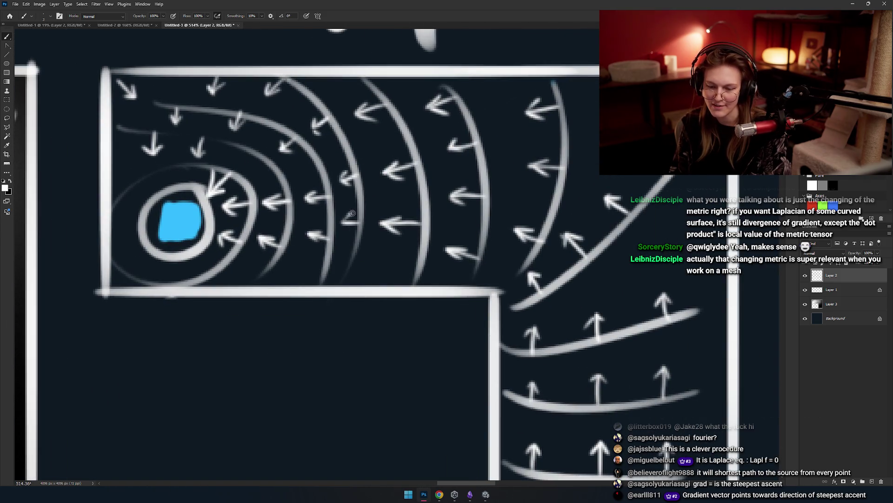
{"action": "scroll", "coordinate": [360, 230], "scroll_direction": "down", "scroll_amount": 4}
{"action": "mouse_move", "coordinate": [417, 259]}
{"action": "left_mouse_down"}
{"action": "mouse_move", "coordinate": [372, 224]}
{"action": "mouse_move", "coordinate": [441, 221]}
{"action": "left_mouse_up"}
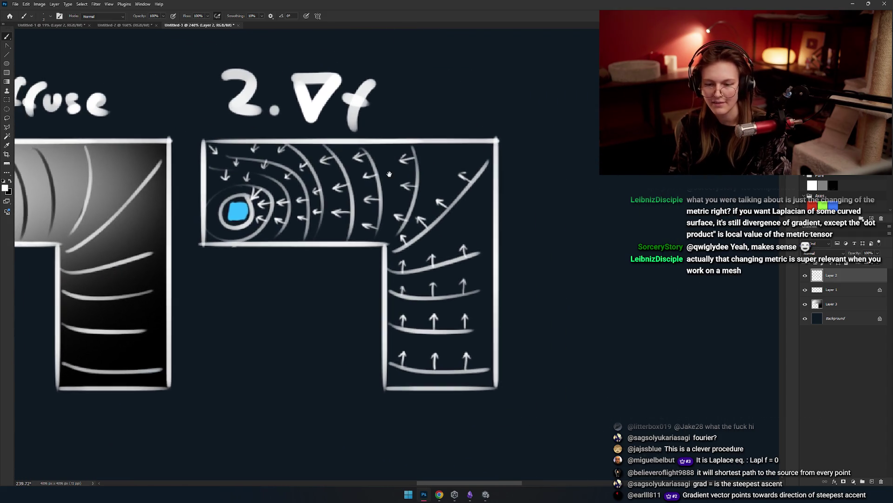
{"action": "scroll", "coordinate": [441, 221], "scroll_direction": "down", "scroll_amount": 2}
Copy the whole '2. ∇f' diagram onto a new layer and place it to the right.
{"action": "key", "text": "m"}
{"action": "scroll", "coordinate": [327, 245], "scroll_direction": "down", "scroll_amount": 3}
{"action": "scroll", "coordinate": [327, 245], "scroll_direction": "up", "scroll_amount": 2}
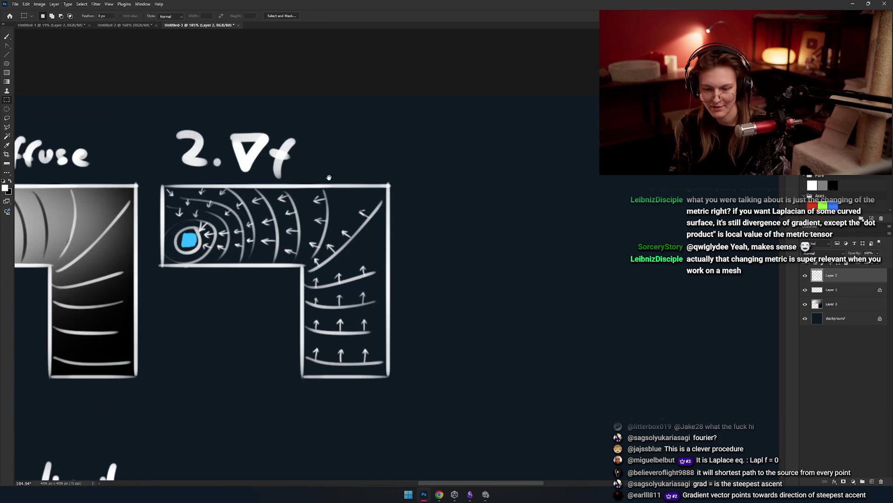
{"action": "scroll", "coordinate": [392, 263], "scroll_direction": "left", "scroll_amount": 2}
{"action": "mouse_move", "coordinate": [184, 115]}
{"action": "left_mouse_down"}
{"action": "mouse_move", "coordinate": [479, 409]}
{"action": "mouse_move", "coordinate": [466, 392]}
{"action": "mouse_move", "coordinate": [448, 397]}
{"action": "left_mouse_up"}
{"action": "key", "text": "ctrl+j"}
{"action": "key", "text": "v"}
{"action": "left_click_drag", "start_coordinate": [352, 309], "coordinate": [621, 304]}
{"action": "scroll", "coordinate": [621, 304], "scroll_direction": "right", "scroll_amount": 2}
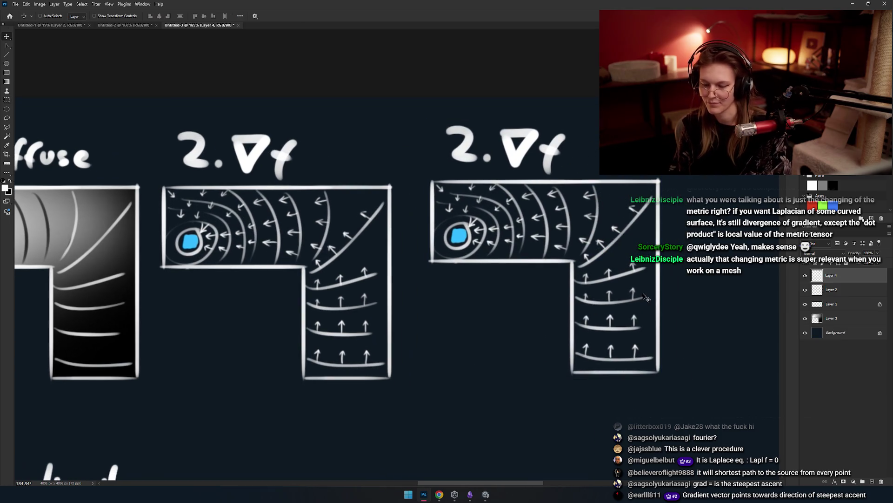
Erase the '2. ∇f' heading from the copied diagram with a smaller eraser.
{"action": "key", "text": "e"}
{"action": "scroll", "coordinate": [460, 276], "scroll_direction": "right", "scroll_amount": 4}
{"action": "scroll", "coordinate": [460, 276], "scroll_direction": "up", "scroll_amount": 1}
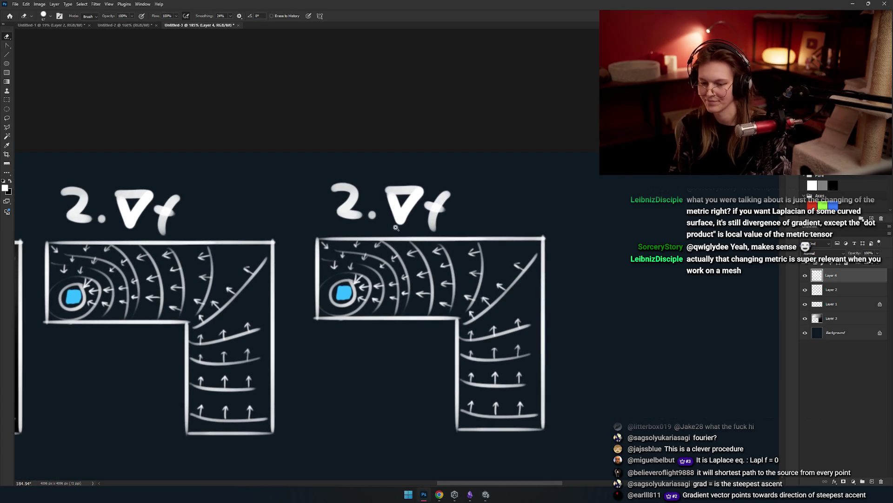
{"action": "key", "text": "bracketleft"}
{"action": "key", "text": "bracketleft"}
{"action": "mouse_move", "coordinate": [443, 200]}
{"action": "left_mouse_down"}
{"action": "mouse_move", "coordinate": [459, 210]}
{"action": "mouse_move", "coordinate": [405, 190]}
{"action": "mouse_move", "coordinate": [423, 200]}
{"action": "mouse_move", "coordinate": [367, 216]}
{"action": "left_mouse_up"}
{"action": "key", "text": "ctrl+z"}
{"action": "key", "text": "b"}
{"action": "left_click_drag", "start_coordinate": [300, 202], "coordinate": [349, 230]}
{"action": "key", "text": "ctrl+z"}
Brush '3.' as the copied diagram's new heading.
{"action": "left_click_drag", "start_coordinate": [299, 190], "coordinate": [321, 221]}
{"action": "key", "text": "ctrl+z"}
{"action": "left_click_drag", "start_coordinate": [295, 194], "coordinate": [319, 223]}
{"action": "key", "text": "ctrl+z"}
{"action": "mouse_move", "coordinate": [301, 194]}
{"action": "left_mouse_down"}
{"action": "mouse_move", "coordinate": [303, 232]}
{"action": "mouse_move", "coordinate": [316, 216]}
{"action": "mouse_move", "coordinate": [305, 232]}
{"action": "left_mouse_up"}
{"action": "key", "text": "ctrl+z"}
{"action": "left_click", "coordinate": [331, 229]}
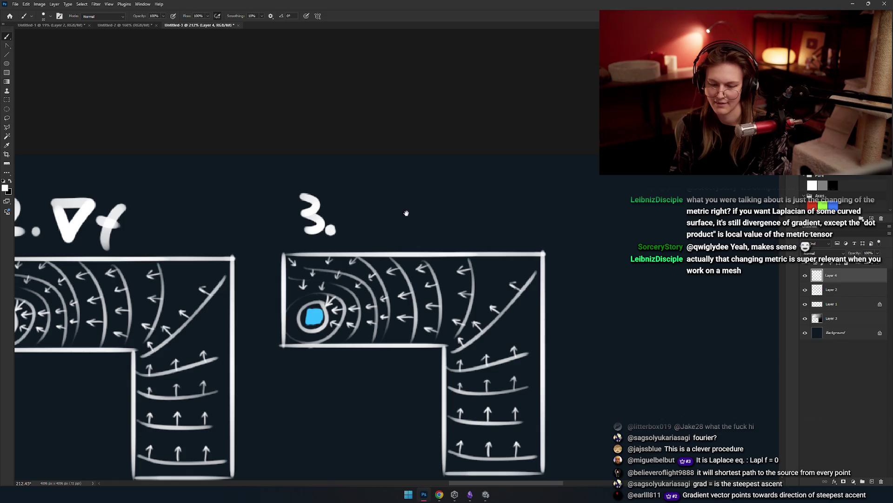
Remove a stray ellipse around the third diagram and zoom in on its '3.' heading.
{"action": "scroll", "coordinate": [372, 212], "scroll_direction": "up", "scroll_amount": 3}
{"action": "mouse_move", "coordinate": [357, 149]}
{"action": "left_mouse_down"}
{"action": "mouse_move", "coordinate": [431, 194]}
{"action": "mouse_move", "coordinate": [209, 301]}
{"action": "mouse_move", "coordinate": [382, 187]}
{"action": "mouse_move", "coordinate": [399, 222]}
{"action": "left_mouse_up"}
{"action": "scroll", "coordinate": [431, 194], "scroll_direction": "down", "scroll_amount": 3}
{"action": "key", "text": "ctrl+z"}
{"action": "scroll", "coordinate": [399, 222], "scroll_direction": "up", "scroll_amount": 2}
{"action": "mouse_move", "coordinate": [238, 190]}
{"action": "left_mouse_down"}
{"action": "mouse_move", "coordinate": [327, 167]}
{"action": "mouse_move", "coordinate": [288, 269]}
{"action": "left_mouse_up"}
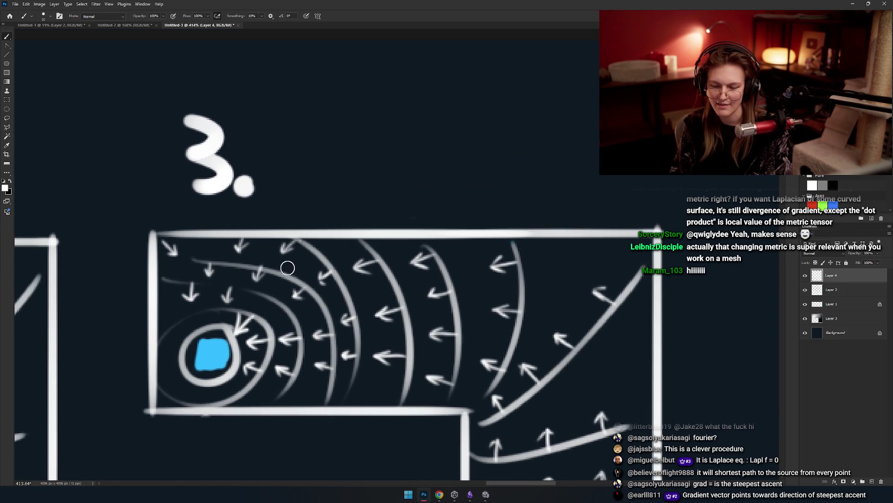
{"action": "scroll", "coordinate": [287, 269], "scroll_direction": "up", "scroll_amount": 2}
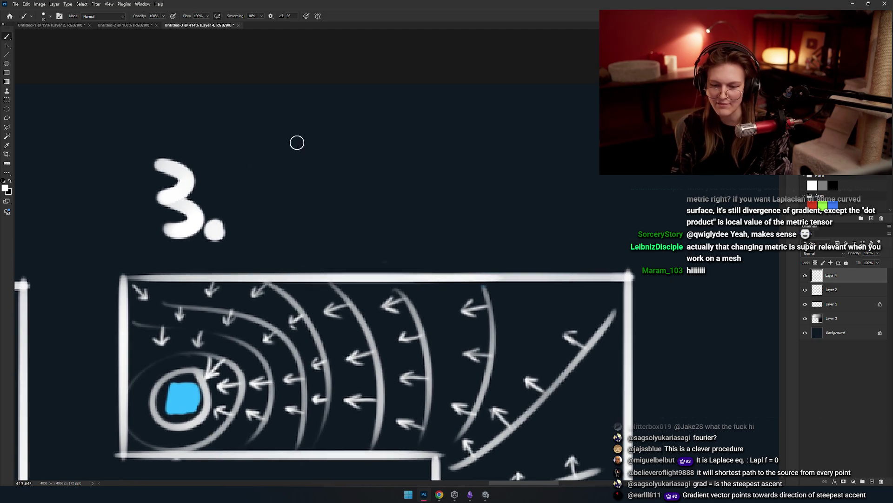
Draw an integral sign beside '3.', redrawing it until the size fits.
{"action": "left_click_drag", "start_coordinate": [354, 125], "coordinate": [297, 198]}
{"action": "key", "text": "ctrl+z"}
{"action": "left_click_drag", "start_coordinate": [321, 121], "coordinate": [277, 235]}
{"action": "key", "text": "ctrl+z"}
{"action": "left_click_drag", "start_coordinate": [328, 124], "coordinate": [277, 235]}
{"action": "key", "text": "ctrl+z"}
{"action": "mouse_move", "coordinate": [323, 123]}
{"action": "left_mouse_down"}
{"action": "mouse_move", "coordinate": [279, 187]}
{"action": "mouse_move", "coordinate": [276, 219]}
{"action": "mouse_move", "coordinate": [331, 188]}
{"action": "mouse_move", "coordinate": [357, 202]}
{"action": "left_mouse_up"}
Paint a blue dot beneath the integral and a white dot above it.
{"action": "left_click", "coordinate": [286, 246]}
{"action": "key", "text": "ctrl+z"}
{"action": "left_click", "coordinate": [288, 249]}
{"action": "key", "text": "x"}
{"action": "left_click", "coordinate": [348, 116]}
Paint three white question marks after the integral sign.
{"action": "mouse_move", "coordinate": [438, 222]}
{"action": "left_mouse_down"}
{"action": "mouse_move", "coordinate": [423, 208]}
{"action": "mouse_move", "coordinate": [409, 225]}
{"action": "left_mouse_up"}
{"action": "mouse_move", "coordinate": [326, 158]}
{"action": "left_mouse_down"}
{"action": "mouse_move", "coordinate": [346, 176]}
{"action": "mouse_move", "coordinate": [347, 205]}
{"action": "left_mouse_up"}
{"action": "key", "text": "ctrl+z"}
{"action": "left_click", "coordinate": [330, 219]}
{"action": "left_click_drag", "start_coordinate": [365, 157], "coordinate": [373, 200]}
{"action": "left_click", "coordinate": [376, 224]}
{"action": "mouse_move", "coordinate": [402, 163]}
{"action": "left_mouse_down"}
{"action": "mouse_move", "coordinate": [417, 172]}
{"action": "mouse_move", "coordinate": [412, 199]}
{"action": "left_mouse_up"}
{"action": "left_click", "coordinate": [415, 225]}
{"action": "scroll", "coordinate": [487, 224], "scroll_direction": "down", "scroll_amount": 10}
{"action": "scroll", "coordinate": [441, 233], "scroll_direction": "up", "scroll_amount": 6}
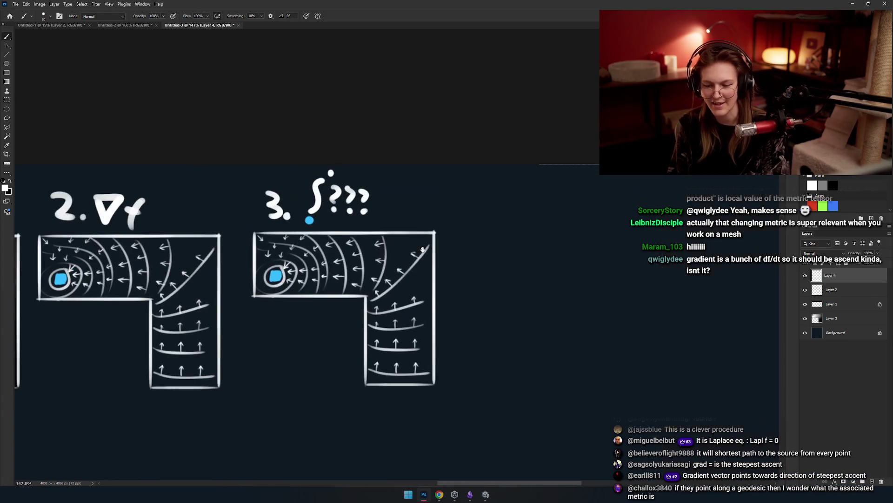
{"action": "scroll", "coordinate": [441, 232], "scroll_direction": "up", "scroll_amount": 2}
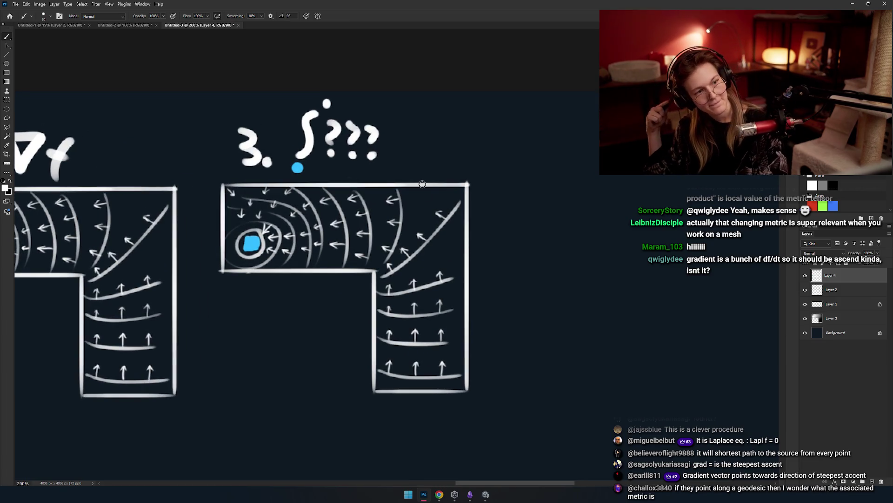
{"action": "scroll", "coordinate": [426, 210], "scroll_direction": "down", "scroll_amount": 3}
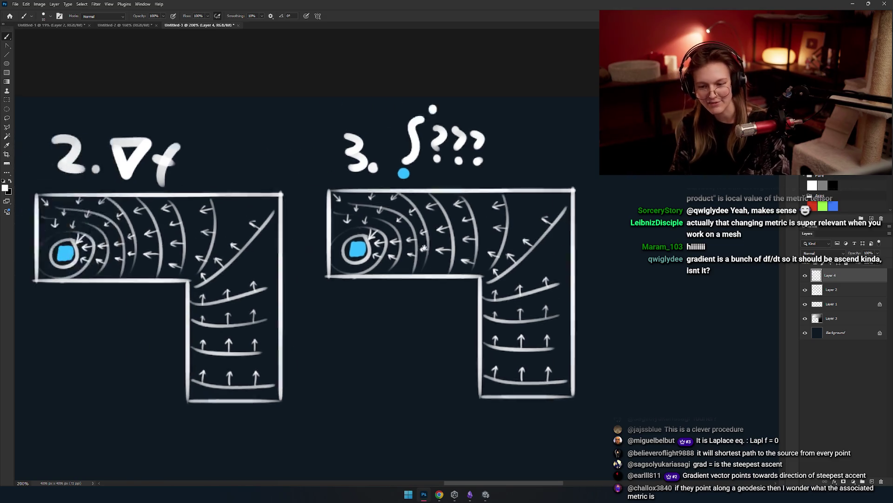
{"action": "scroll", "coordinate": [428, 228], "scroll_direction": "up", "scroll_amount": 3}
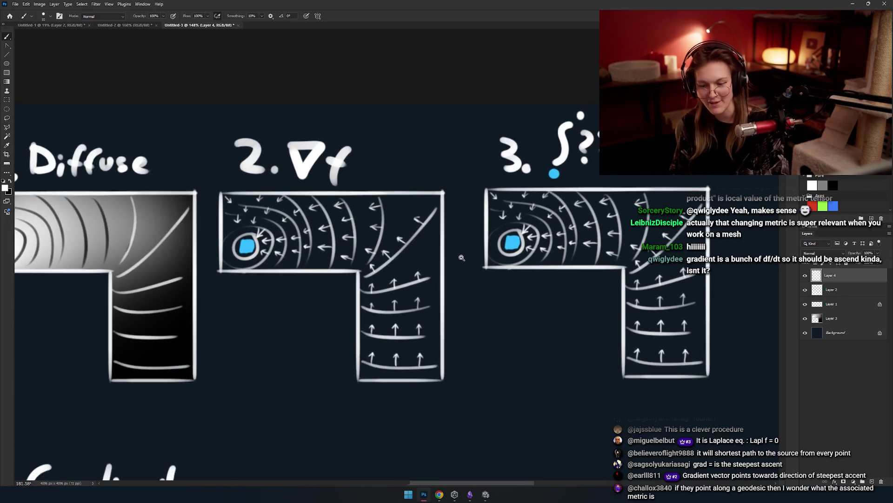
{"action": "left_click_drag", "start_coordinate": [475, 255], "coordinate": [280, 254]}
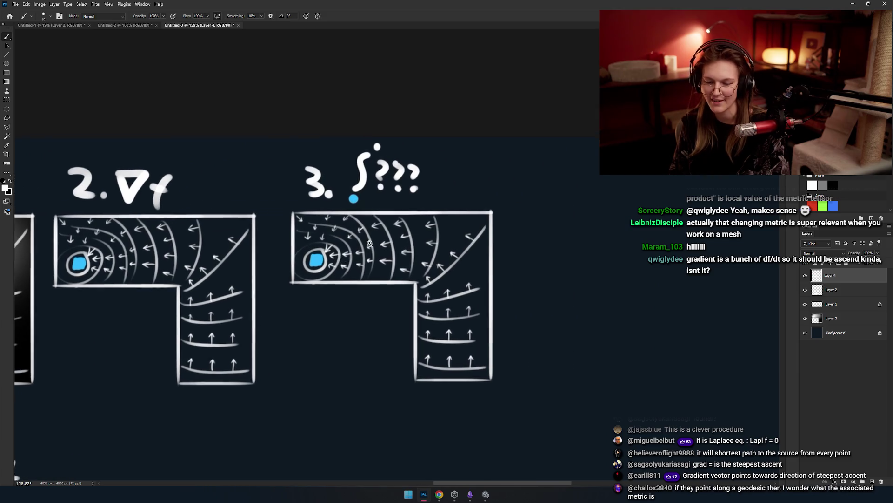
{"action": "scroll", "coordinate": [348, 182], "scroll_direction": "up", "scroll_amount": 2}
{"action": "left_click_drag", "start_coordinate": [320, 219], "coordinate": [595, 223]}
{"action": "scroll", "coordinate": [182, 249], "scroll_direction": "up", "scroll_amount": 3}
{"action": "scroll", "coordinate": [182, 249], "scroll_direction": "down", "scroll_amount": 5}
{"action": "left_click_drag", "start_coordinate": [592, 268], "coordinate": [328, 269]}
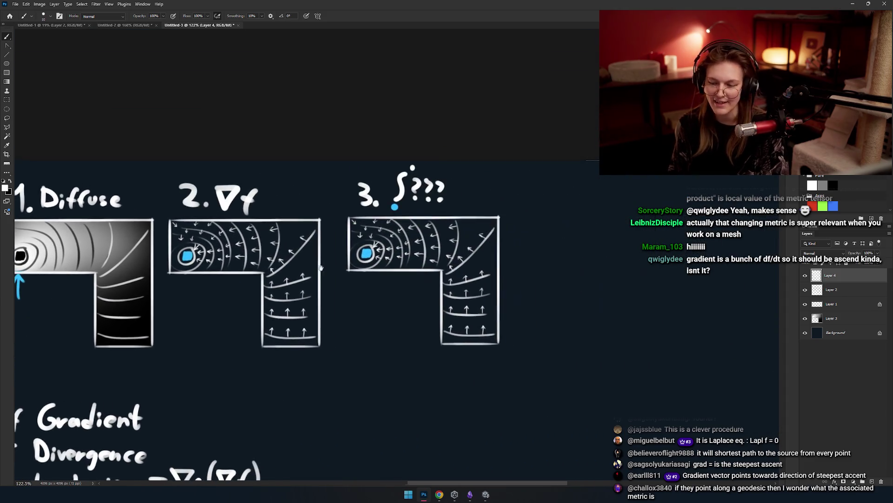
{"action": "scroll", "coordinate": [328, 261], "scroll_direction": "up", "scroll_amount": 3}
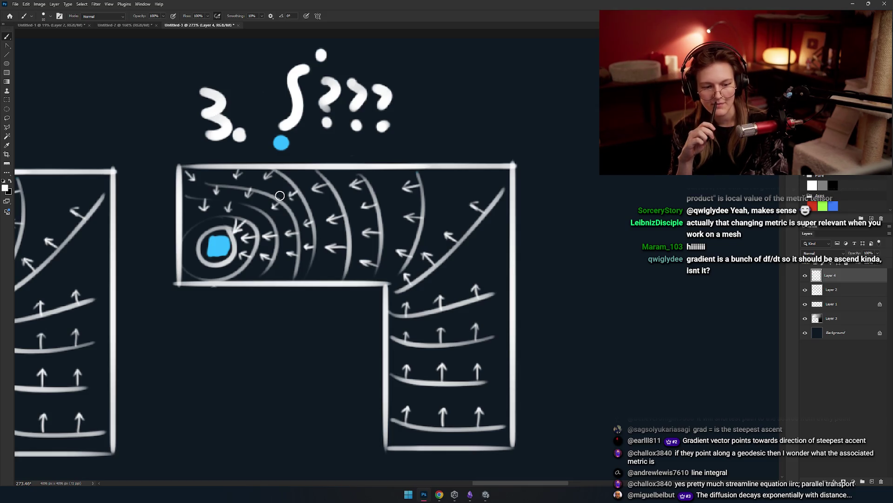
{"action": "left_click_drag", "start_coordinate": [279, 195], "coordinate": [544, 205]}
{"action": "mouse_move", "coordinate": [261, 209]}
{"action": "left_mouse_down"}
{"action": "mouse_move", "coordinate": [446, 214]}
{"action": "mouse_move", "coordinate": [414, 214]}
{"action": "left_mouse_up"}
{"action": "mouse_move", "coordinate": [390, 91]}
{"action": "left_mouse_down"}
{"action": "mouse_move", "coordinate": [335, 56]}
{"action": "mouse_move", "coordinate": [399, 86]}
{"action": "left_mouse_up"}
{"action": "key", "text": "ctrl+z"}
{"action": "left_click_drag", "start_coordinate": [390, 122], "coordinate": [386, 90]}
{"action": "key", "text": "ctrl+z"}
{"action": "mouse_move", "coordinate": [279, 209]}
{"action": "left_mouse_down"}
{"action": "mouse_move", "coordinate": [263, 201]}
{"action": "mouse_move", "coordinate": [454, 158]}
{"action": "left_mouse_up"}
{"action": "scroll", "coordinate": [230, 282], "scroll_direction": "right", "scroll_amount": 5}
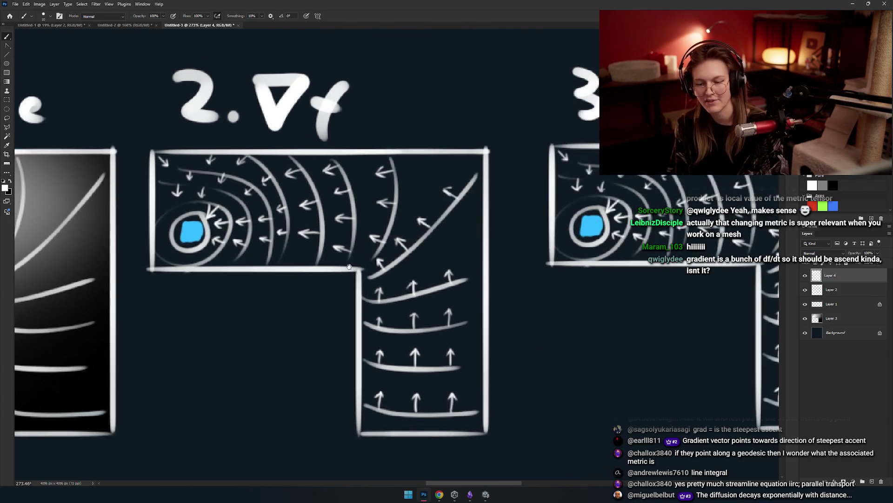
{"action": "mouse_move", "coordinate": [273, 176]}
{"action": "left_mouse_down"}
{"action": "mouse_move", "coordinate": [274, 214]}
{"action": "mouse_move", "coordinate": [279, 184]}
{"action": "mouse_move", "coordinate": [256, 220]}
{"action": "mouse_move", "coordinate": [279, 191]}
{"action": "mouse_move", "coordinate": [336, 201]}
{"action": "left_mouse_up"}
{"action": "key", "text": "ctrl+z"}
{"action": "key", "text": "ctrl+z"}
{"action": "key", "text": "ctrl+z"}
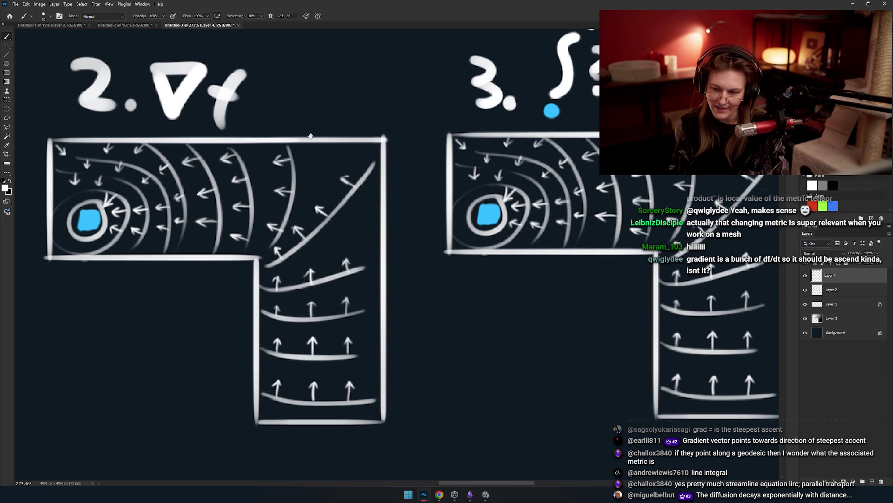
{"action": "left_click_drag", "start_coordinate": [467, 280], "coordinate": [239, 333]}
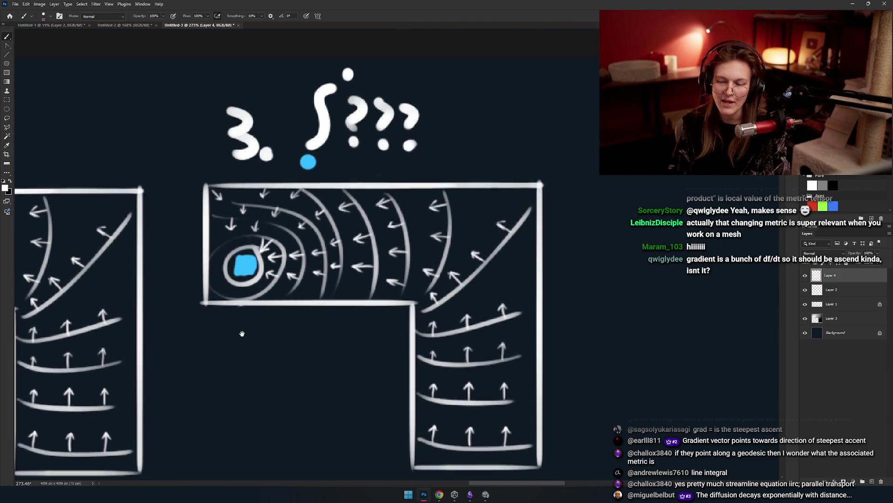
{"action": "left_click_drag", "start_coordinate": [271, 273], "coordinate": [267, 206]}
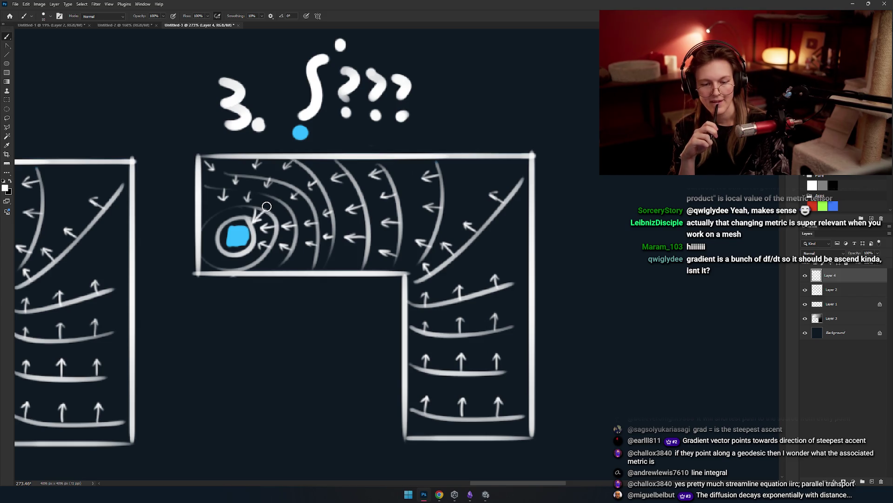
{"action": "scroll", "coordinate": [266, 206], "scroll_direction": "down", "scroll_amount": 5}
{"action": "scroll", "coordinate": [402, 270], "scroll_direction": "up", "scroll_amount": 3}
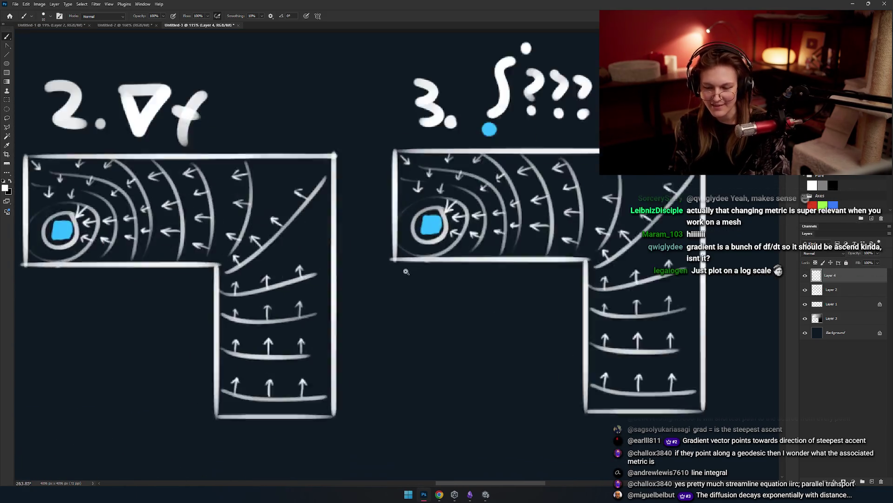
{"action": "scroll", "coordinate": [402, 270], "scroll_direction": "down", "scroll_amount": 3}
{"action": "scroll", "coordinate": [399, 289], "scroll_direction": "up", "scroll_amount": 2}
{"action": "scroll", "coordinate": [399, 288], "scroll_direction": "up", "scroll_amount": 5}
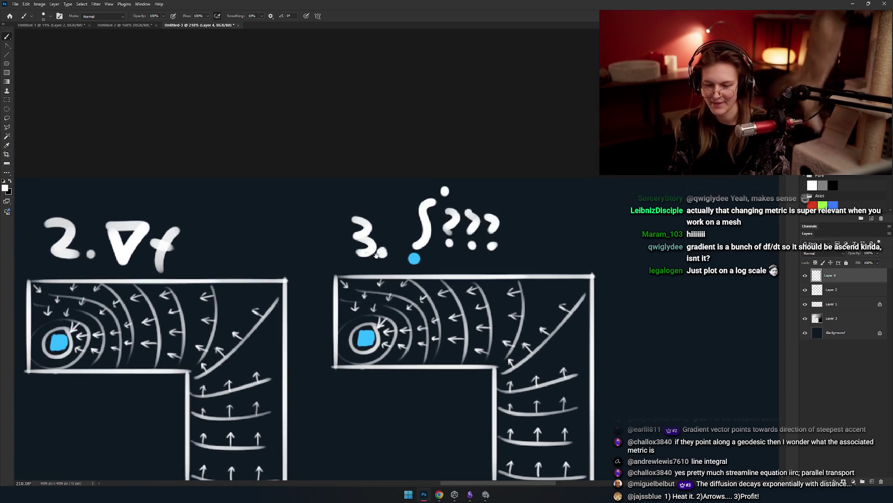
{"action": "scroll", "coordinate": [391, 265], "scroll_direction": "up", "scroll_amount": 4}
{"action": "key", "text": "w"}
{"action": "mouse_move", "coordinate": [315, 134]}
{"action": "left_mouse_down"}
{"action": "mouse_move", "coordinate": [417, 210]}
{"action": "mouse_move", "coordinate": [479, 323]}
{"action": "left_mouse_up"}
Nudge the selected '3.' heading closer to the integral sign and deselect it.
{"action": "key", "text": "v"}
{"action": "left_click_drag", "start_coordinate": [417, 175], "coordinate": [426, 212]}
{"action": "key", "text": "ctrl+d"}
{"action": "scroll", "coordinate": [365, 293], "scroll_direction": "down", "scroll_amount": 4}
{"action": "scroll", "coordinate": [408, 207], "scroll_direction": "up", "scroll_amount": 3}
Return to the Brush, shift the view slightly, and paint the first mesh vertex below the diagrams.
{"action": "key", "text": "b"}
{"action": "scroll", "coordinate": [356, 296], "scroll_direction": "down", "scroll_amount": 4}
{"action": "scroll", "coordinate": [409, 295], "scroll_direction": "up", "scroll_amount": 4}
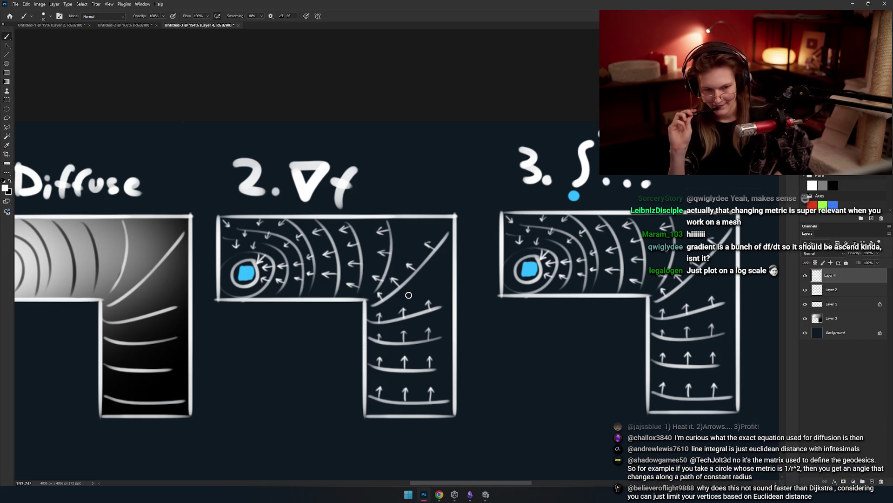
{"action": "scroll", "coordinate": [331, 181], "scroll_direction": "down", "scroll_amount": 4}
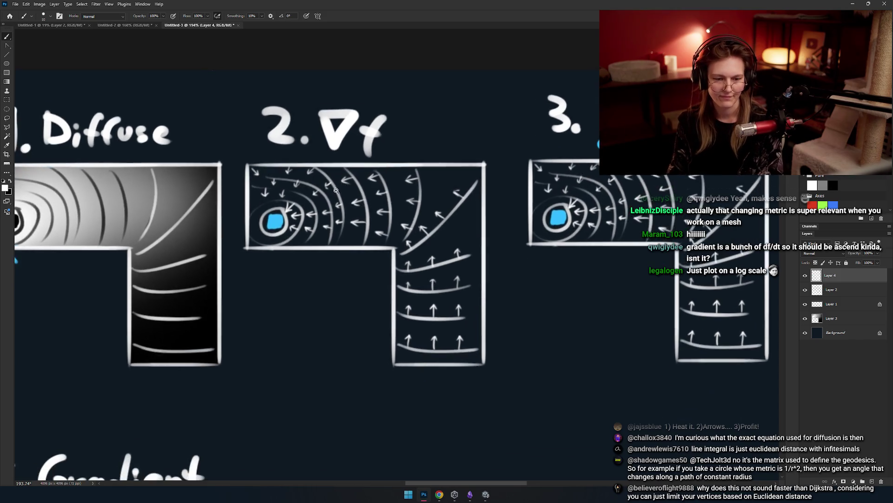
{"action": "scroll", "coordinate": [408, 179], "scroll_direction": "up", "scroll_amount": 2}
{"action": "left_click_drag", "start_coordinate": [372, 176], "coordinate": [375, 192]}
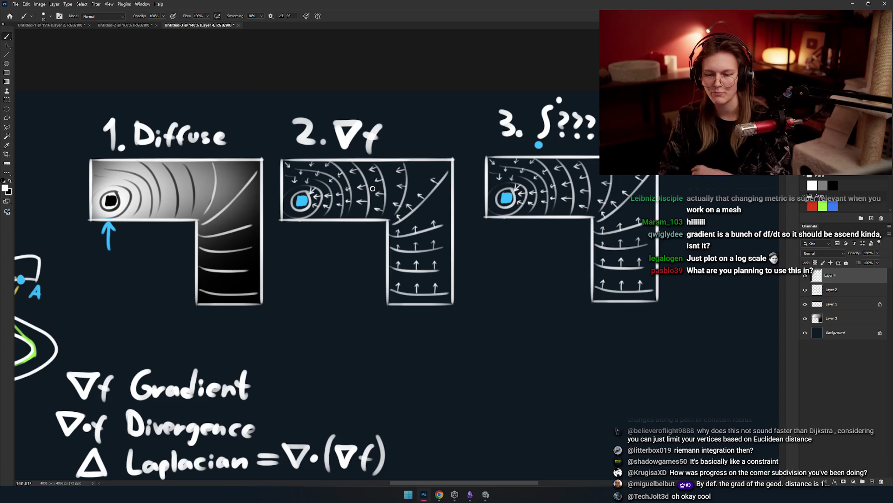
{"action": "scroll", "coordinate": [292, 200], "scroll_direction": "up", "scroll_amount": 2}
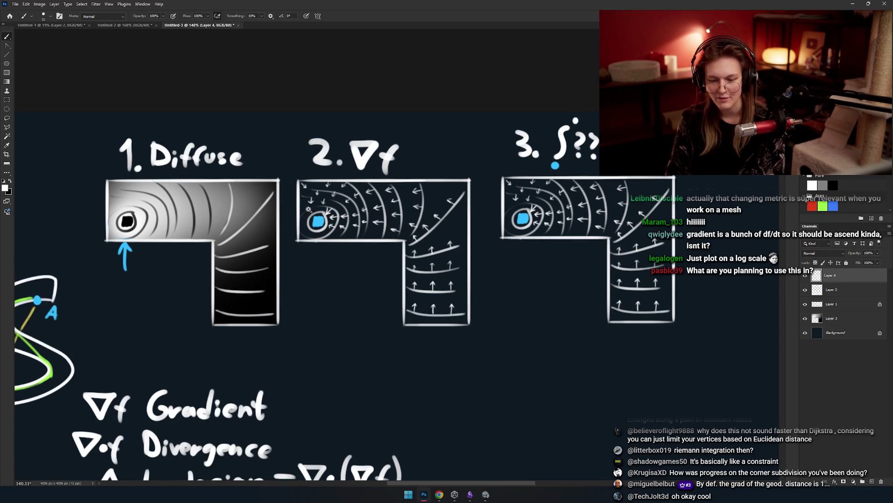
{"action": "scroll", "coordinate": [340, 230], "scroll_direction": "up", "scroll_amount": 2}
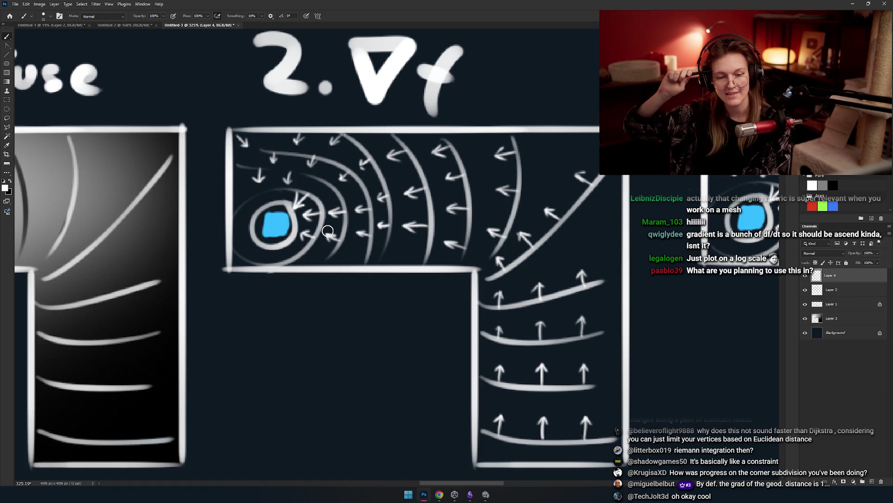
{"action": "scroll", "coordinate": [275, 181], "scroll_direction": "down", "scroll_amount": 8}
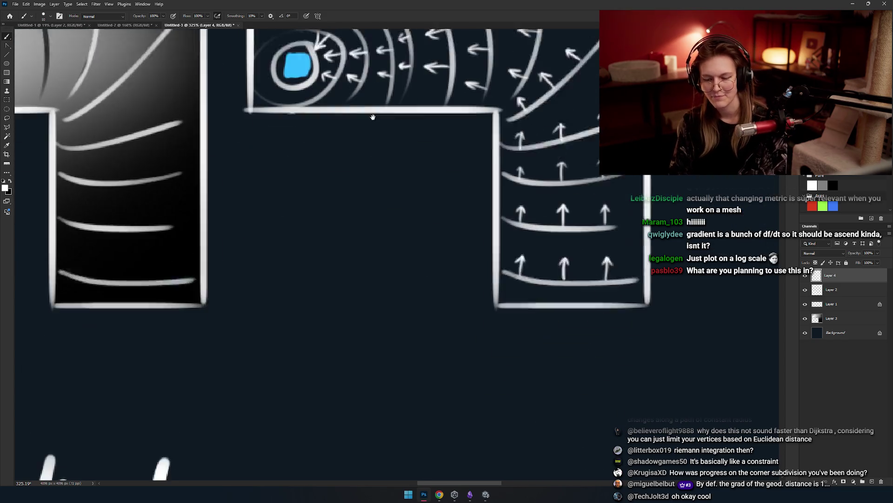
{"action": "scroll", "coordinate": [319, 225], "scroll_direction": "up", "scroll_amount": 3}
{"action": "left_click", "coordinate": [319, 249]}
Draw white mesh vertices and connecting edges, redrawing misplaced edges.
{"action": "key", "text": "ctrl+z"}
{"action": "left_click", "coordinate": [324, 254]}
{"action": "left_click_drag", "start_coordinate": [324, 254], "coordinate": [449, 192]}
{"action": "key", "text": "ctrl+z"}
{"action": "left_click_drag", "start_coordinate": [324, 254], "coordinate": [335, 129]}
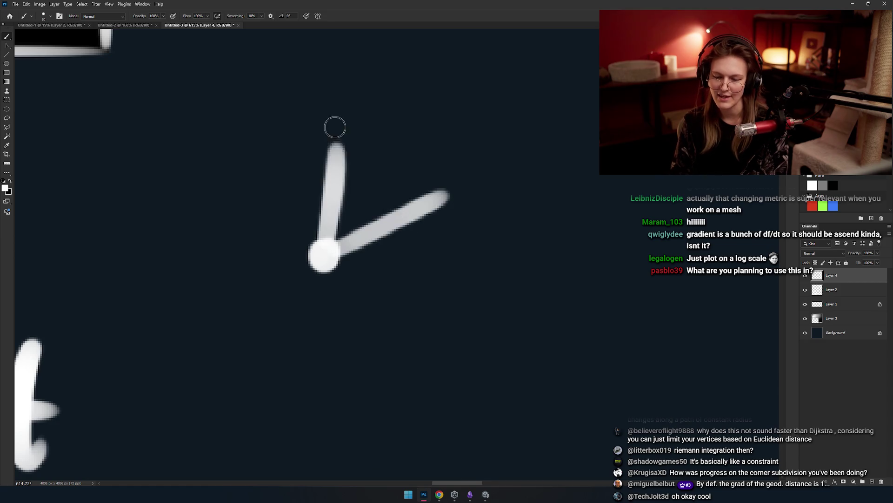
{"action": "left_click", "coordinate": [340, 135]}
{"action": "left_click", "coordinate": [458, 189]}
{"action": "left_click_drag", "start_coordinate": [365, 94], "coordinate": [386, 110]}
{"action": "mouse_move", "coordinate": [365, 202]}
{"action": "left_mouse_down"}
{"action": "mouse_move", "coordinate": [277, 132]}
{"action": "mouse_move", "coordinate": [327, 118]}
{"action": "mouse_move", "coordinate": [488, 173]}
{"action": "left_mouse_up"}
{"action": "key", "text": "ctrl+z"}
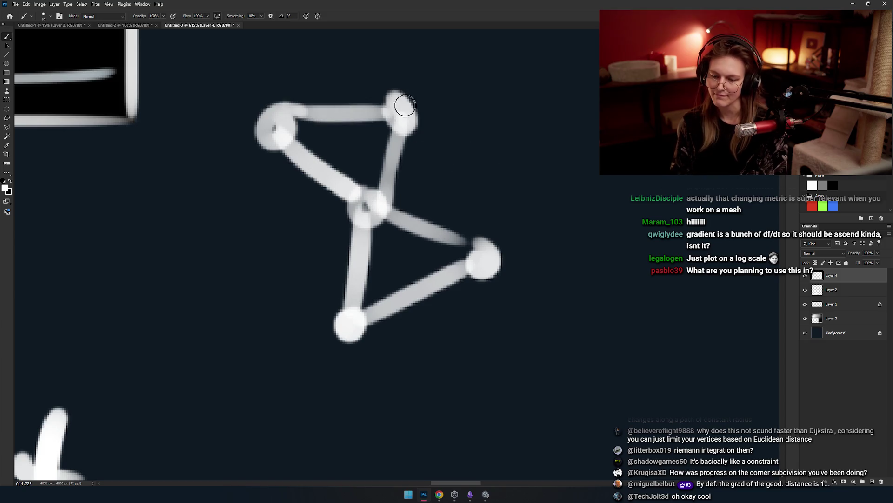
{"action": "left_click_drag", "start_coordinate": [399, 104], "coordinate": [484, 245]}
{"action": "left_click_drag", "start_coordinate": [534, 292], "coordinate": [493, 205]}
{"action": "left_click", "coordinate": [512, 277]}
{"action": "left_click_drag", "start_coordinate": [451, 185], "coordinate": [476, 279]}
Mark the central mesh vertex with a blue dot.
{"action": "scroll", "coordinate": [421, 276], "scroll_direction": "down", "scroll_amount": 3}
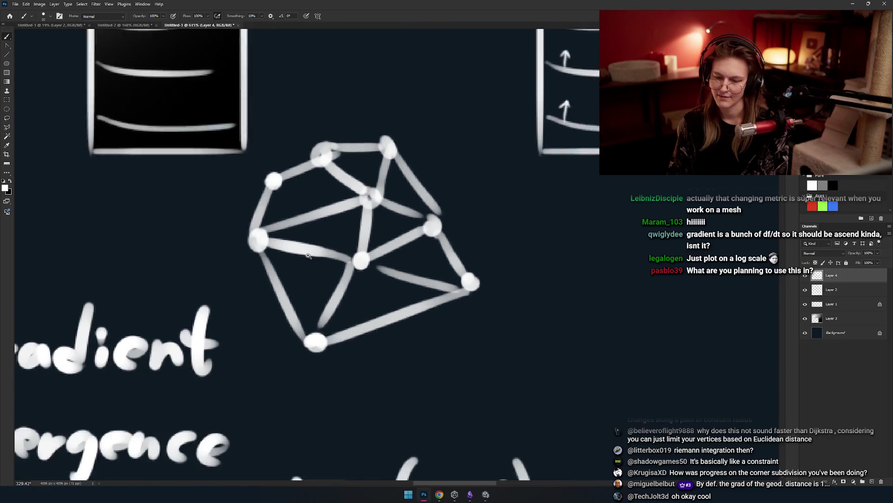
{"action": "scroll", "coordinate": [359, 255], "scroll_direction": "up", "scroll_amount": 2}
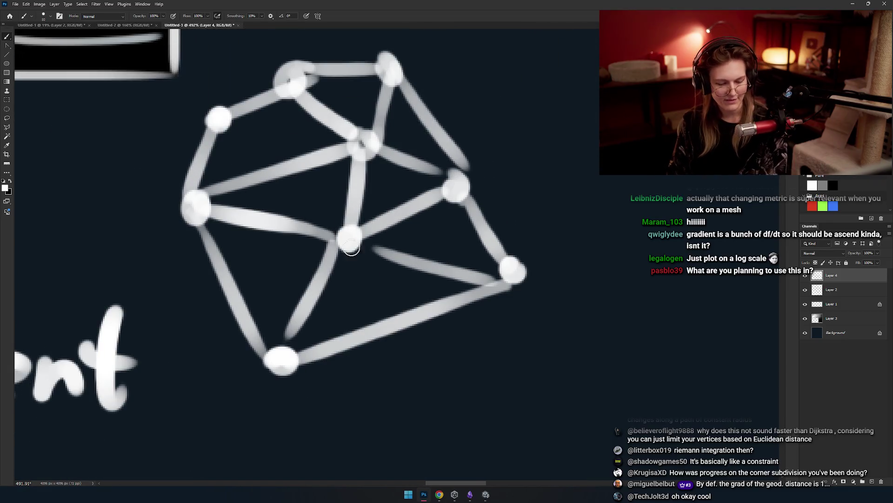
{"action": "left_click", "coordinate": [348, 234]}
{"action": "key", "text": "ctrl+z"}
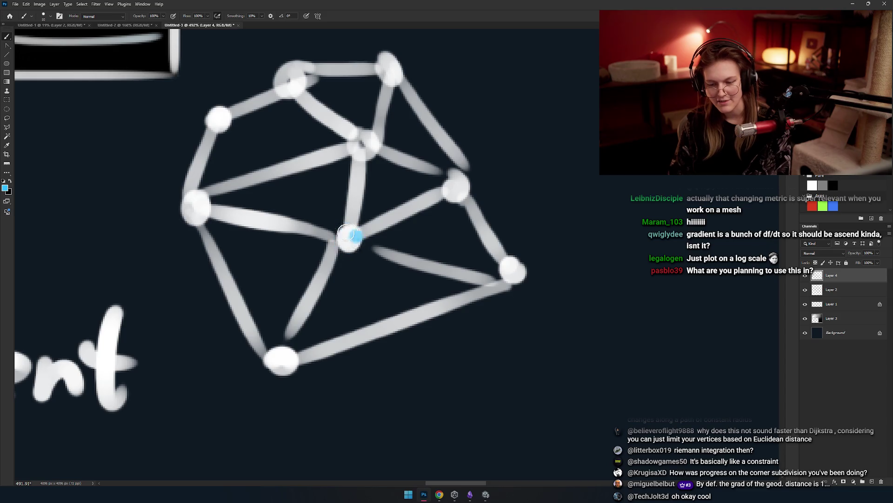
{"action": "key", "text": "ctrl+shift+z"}
{"action": "key", "text": "ctrl+z"}
{"action": "key", "text": "ctrl+shift+z"}
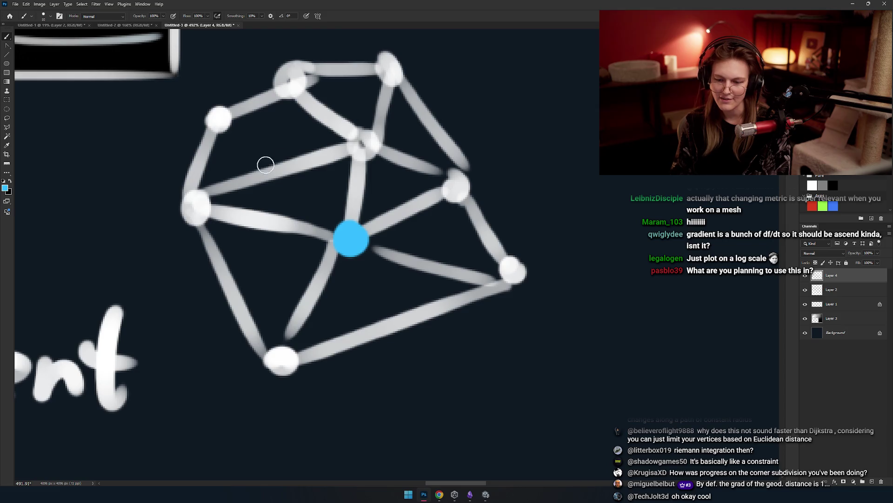
Mark the surrounding vertices in blue and paint a blue loop around the mesh.
{"action": "left_click", "coordinate": [363, 147]}
{"action": "mouse_move", "coordinate": [333, 136]}
{"action": "left_mouse_down"}
{"action": "mouse_move", "coordinate": [163, 207]}
{"action": "mouse_move", "coordinate": [556, 253]}
{"action": "mouse_move", "coordinate": [323, 120]}
{"action": "left_mouse_up"}
{"action": "left_click", "coordinate": [458, 187]}
{"action": "left_click", "coordinate": [510, 278]}
{"action": "left_click", "coordinate": [281, 359]}
{"action": "left_click", "coordinate": [196, 206]}
{"action": "mouse_move", "coordinate": [196, 205]}
{"action": "left_mouse_down"}
{"action": "mouse_move", "coordinate": [574, 249]}
{"action": "mouse_move", "coordinate": [463, 244]}
{"action": "left_mouse_up"}
{"action": "scroll", "coordinate": [464, 244], "scroll_direction": "down", "scroll_amount": 5}
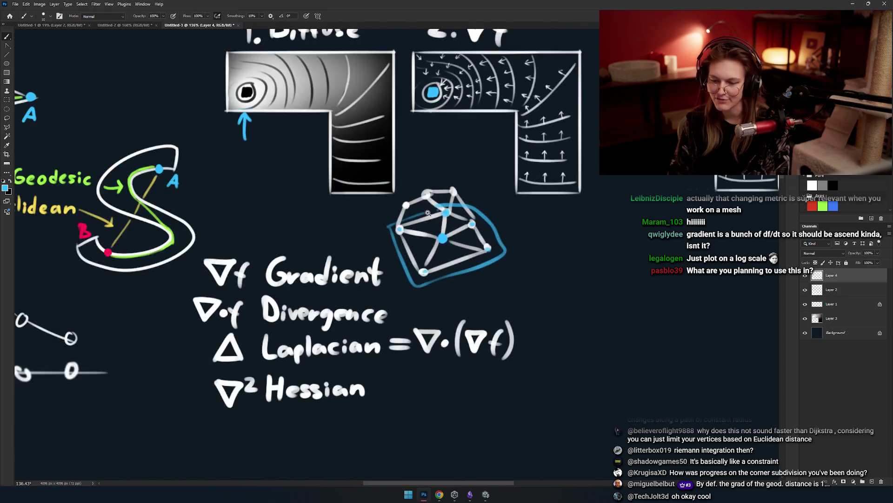
{"action": "scroll", "coordinate": [464, 244], "scroll_direction": "up", "scroll_amount": 4}
{"action": "mouse_move", "coordinate": [623, 202]}
{"action": "left_mouse_down"}
{"action": "mouse_move", "coordinate": [363, 114]}
{"action": "mouse_move", "coordinate": [291, 372]}
{"action": "left_mouse_up"}
Redraw the blue loop and try two blue strokes across the mesh, discarding both.
{"action": "key", "text": "ctrl+z"}
{"action": "mouse_move", "coordinate": [267, 306]}
{"action": "left_mouse_down"}
{"action": "mouse_move", "coordinate": [637, 227]}
{"action": "mouse_move", "coordinate": [391, 405]}
{"action": "left_mouse_up"}
{"action": "mouse_move", "coordinate": [479, 193]}
{"action": "left_mouse_down"}
{"action": "mouse_move", "coordinate": [413, 219]}
{"action": "mouse_move", "coordinate": [368, 211]}
{"action": "left_mouse_up"}
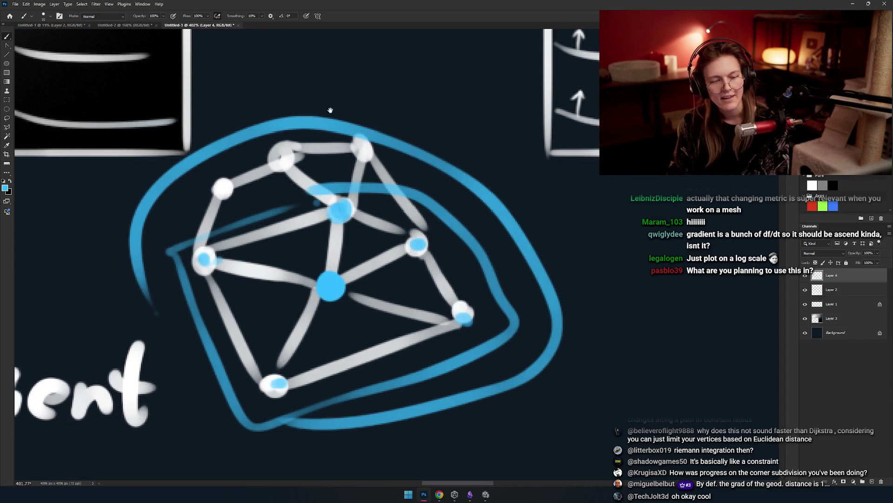
{"action": "mouse_move", "coordinate": [279, 204]}
{"action": "left_mouse_down"}
{"action": "mouse_move", "coordinate": [353, 139]}
{"action": "mouse_move", "coordinate": [344, 195]}
{"action": "left_mouse_up"}
{"action": "key", "text": "ctrl+z"}
{"action": "mouse_move", "coordinate": [345, 261]}
{"action": "left_mouse_down"}
{"action": "mouse_move", "coordinate": [335, 307]}
{"action": "mouse_move", "coordinate": [336, 237]}
{"action": "left_mouse_up"}
{"action": "key", "text": "ctrl+z"}
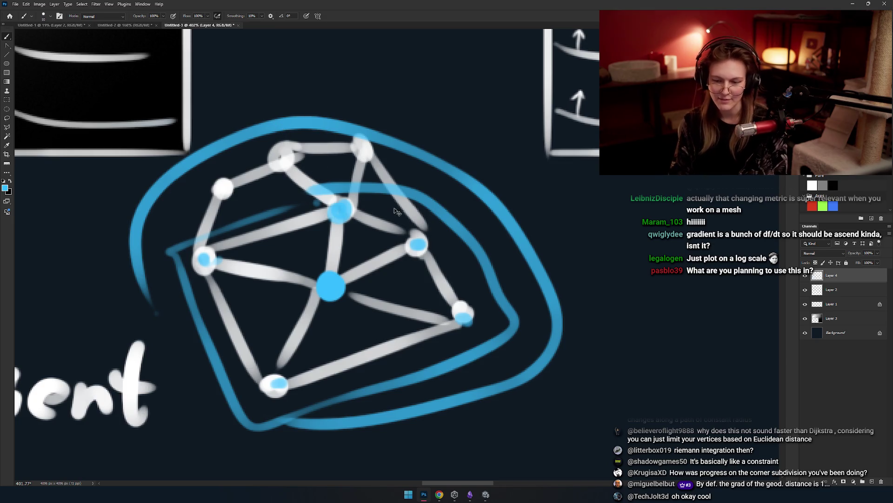
{"action": "scroll", "coordinate": [440, 220], "scroll_direction": "down", "scroll_amount": 1}
Undo all blue loops, arcs and outer dots, keeping only the blue central vertex.
{"action": "key", "text": "ctrl+z"}
{"action": "left_click_drag", "start_coordinate": [449, 187], "coordinate": [494, 268]}
{"action": "key", "text": "ctrl+z"}
{"action": "mouse_move", "coordinate": [130, 209]}
{"action": "left_mouse_down"}
{"action": "mouse_move", "coordinate": [516, 266]}
{"action": "mouse_move", "coordinate": [140, 172]}
{"action": "left_mouse_up"}
{"action": "key", "text": "ctrl+z"}
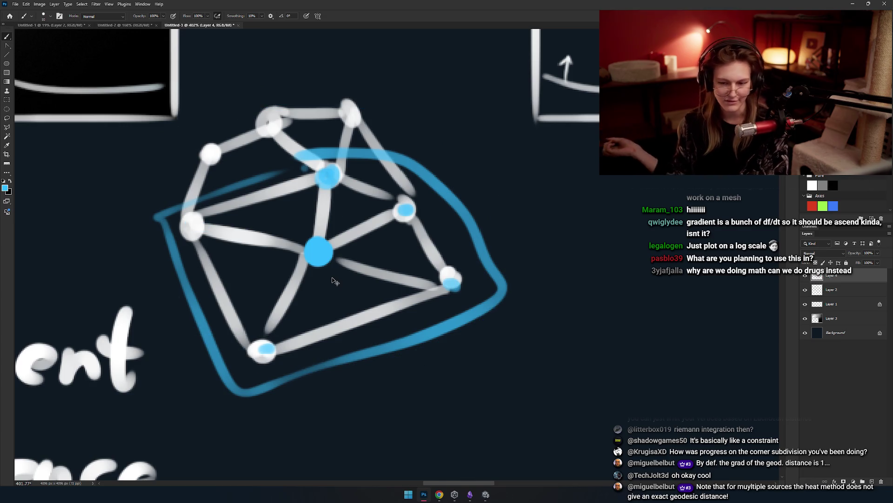
{"action": "key", "text": "ctrl+z"}
{"action": "key", "text": "ctrl+z"}
{"action": "key", "text": "ctrl+z"}
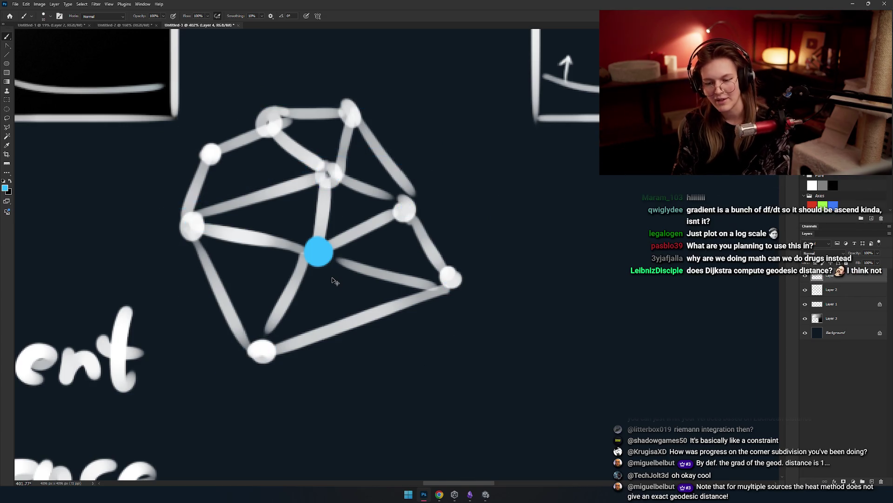
{"action": "key", "text": "ctrl+shift+z"}
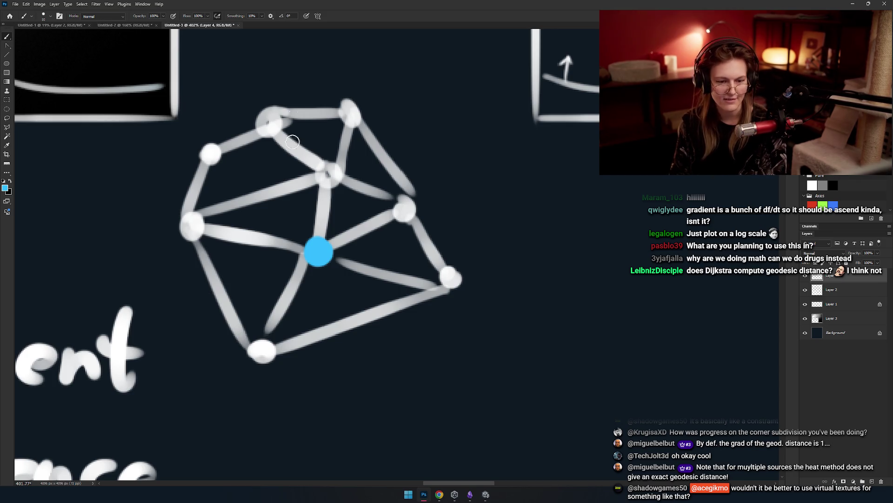
{"action": "mouse_move", "coordinate": [328, 225]}
{"action": "left_mouse_down"}
{"action": "mouse_move", "coordinate": [359, 284]}
{"action": "mouse_move", "coordinate": [348, 247]}
{"action": "mouse_move", "coordinate": [365, 235]}
{"action": "left_mouse_up"}
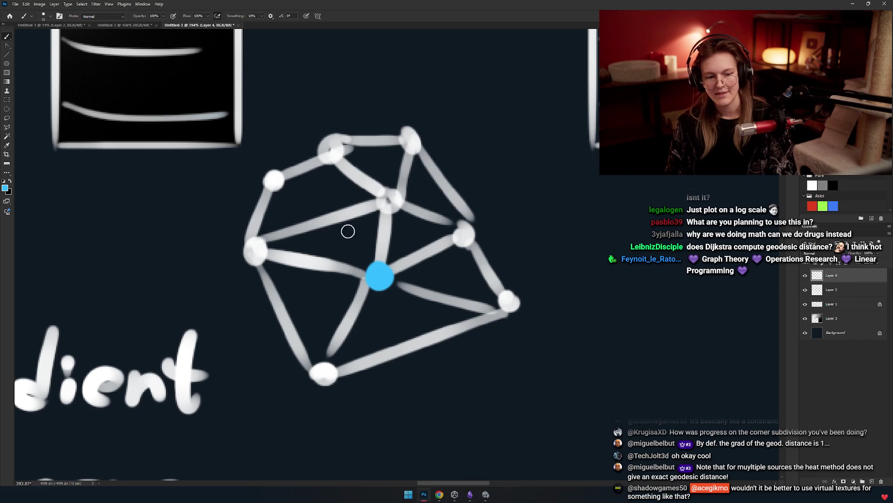
{"action": "scroll", "coordinate": [381, 256], "scroll_direction": "down", "scroll_amount": 3}
{"action": "scroll", "coordinate": [381, 256], "scroll_direction": "down", "scroll_amount": 2}
{"action": "scroll", "coordinate": [410, 241], "scroll_direction": "up", "scroll_amount": 4}
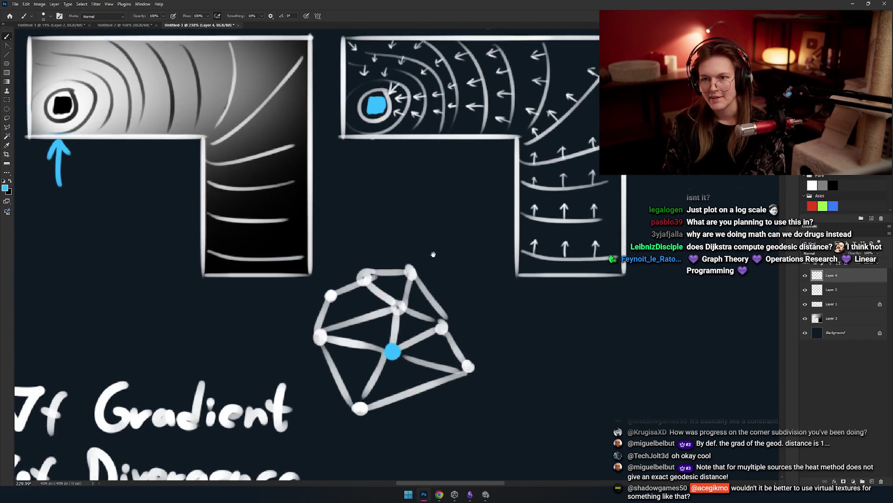
{"action": "scroll", "coordinate": [410, 241], "scroll_direction": "up", "scroll_amount": 3}
{"action": "scroll", "coordinate": [461, 295], "scroll_direction": "down", "scroll_amount": 5}
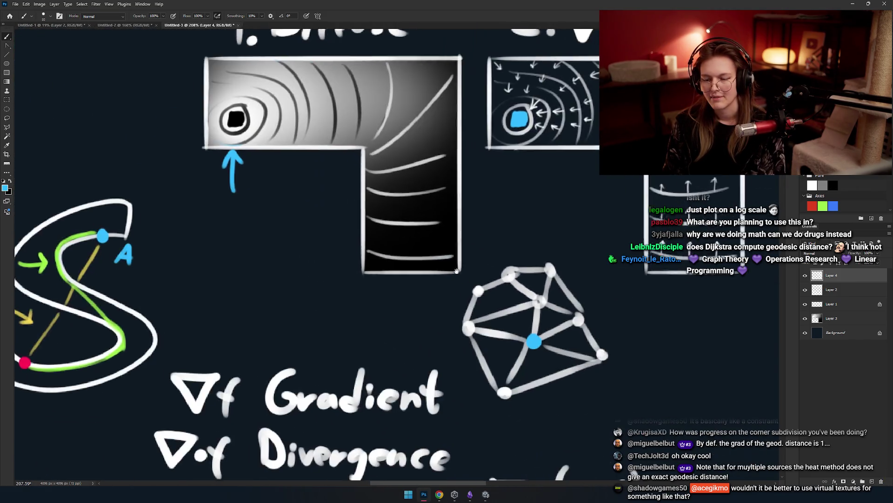
{"action": "scroll", "coordinate": [440, 263], "scroll_direction": "up", "scroll_amount": 3}
{"action": "mouse_move", "coordinate": [439, 264]}
{"action": "left_mouse_down"}
{"action": "mouse_move", "coordinate": [403, 242]}
{"action": "mouse_move", "coordinate": [428, 257]}
{"action": "mouse_move", "coordinate": [435, 232]}
{"action": "mouse_move", "coordinate": [399, 243]}
{"action": "mouse_move", "coordinate": [441, 250]}
{"action": "mouse_move", "coordinate": [419, 252]}
{"action": "mouse_move", "coordinate": [458, 272]}
{"action": "mouse_move", "coordinate": [417, 274]}
{"action": "mouse_move", "coordinate": [419, 260]}
{"action": "mouse_move", "coordinate": [377, 245]}
{"action": "mouse_move", "coordinate": [364, 160]}
{"action": "left_mouse_up"}
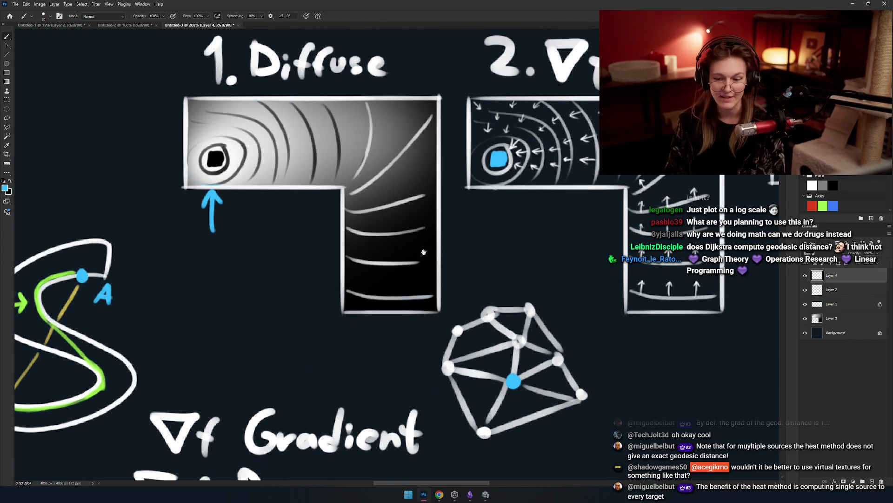
{"action": "scroll", "coordinate": [420, 249], "scroll_direction": "down", "scroll_amount": 5}
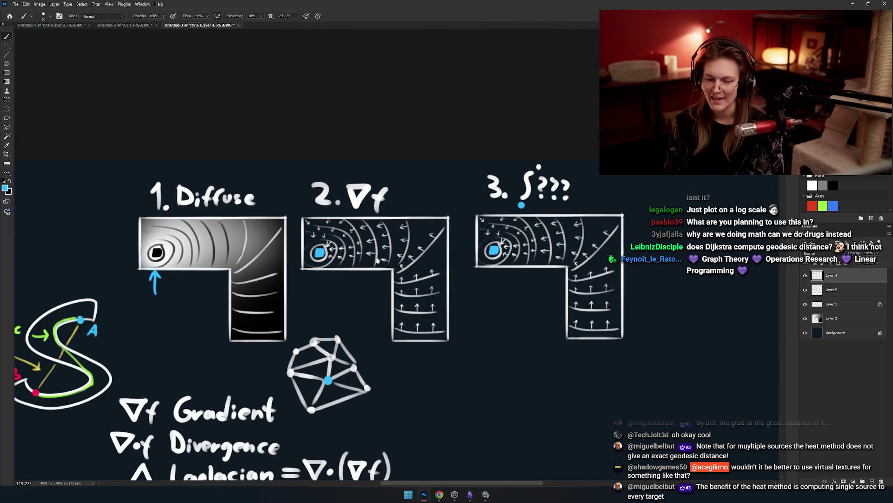
{"action": "scroll", "coordinate": [377, 259], "scroll_direction": "up", "scroll_amount": 3}
{"action": "left_click_drag", "start_coordinate": [423, 253], "coordinate": [443, 255]}
{"action": "mouse_move", "coordinate": [214, 147]}
{"action": "left_mouse_down"}
{"action": "mouse_move", "coordinate": [186, 223]}
{"action": "mouse_move", "coordinate": [209, 139]}
{"action": "left_mouse_up"}
{"action": "key", "text": "ctrl+z"}
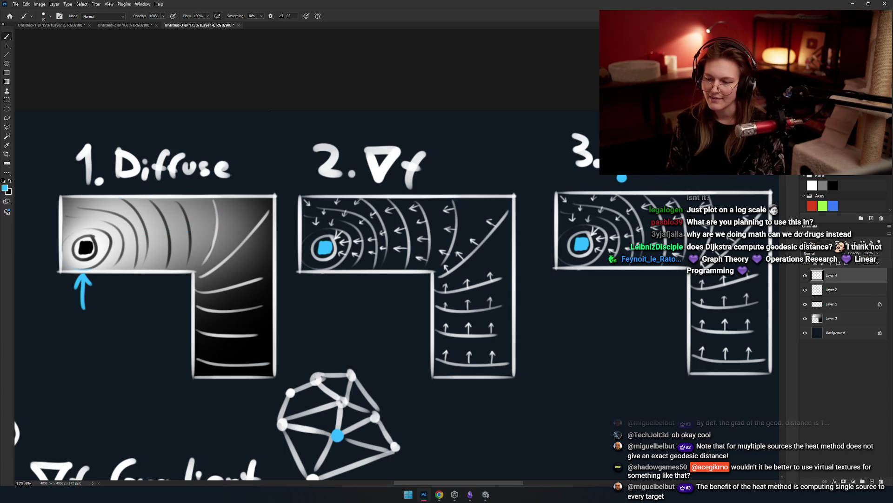
{"action": "left_click_drag", "start_coordinate": [511, 233], "coordinate": [381, 227]}
{"action": "mouse_move", "coordinate": [566, 149]}
{"action": "left_mouse_down"}
{"action": "mouse_move", "coordinate": [419, 154]}
{"action": "mouse_move", "coordinate": [601, 140]}
{"action": "left_mouse_up"}
{"action": "key", "text": "ctrl+z"}
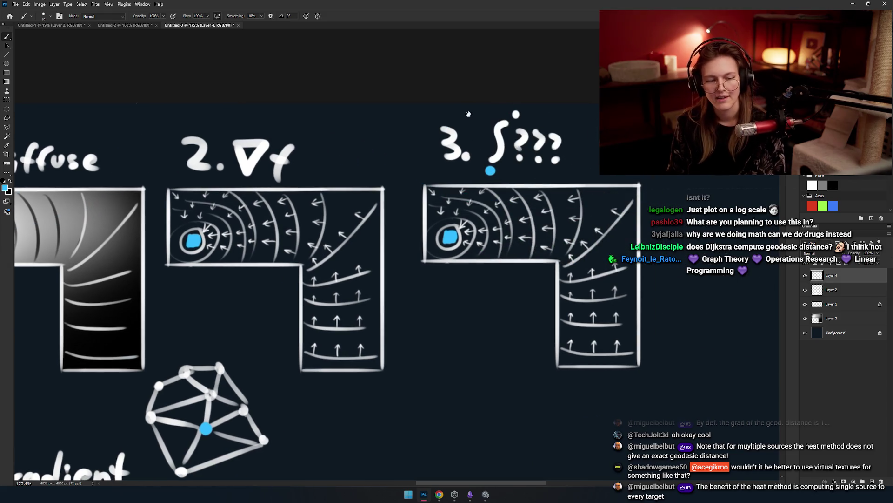
{"action": "left_click_drag", "start_coordinate": [506, 199], "coordinate": [570, 211]}
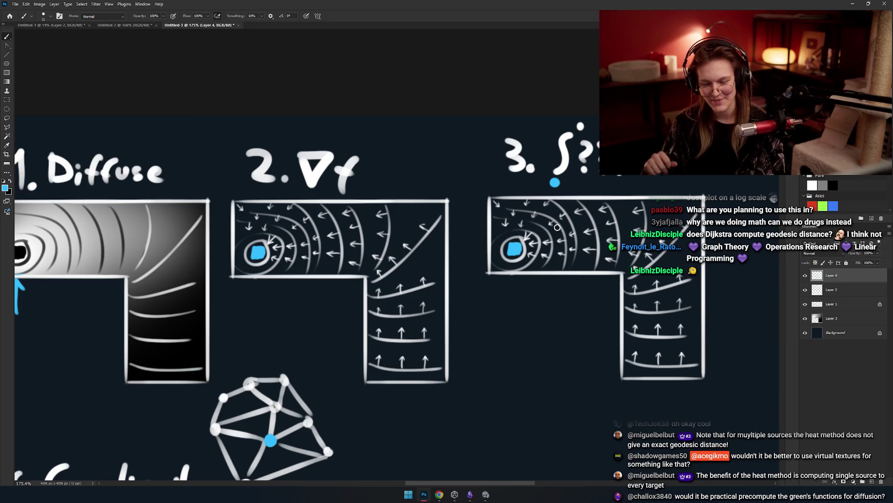
{"action": "scroll", "coordinate": [557, 227], "scroll_direction": "down", "scroll_amount": 5}
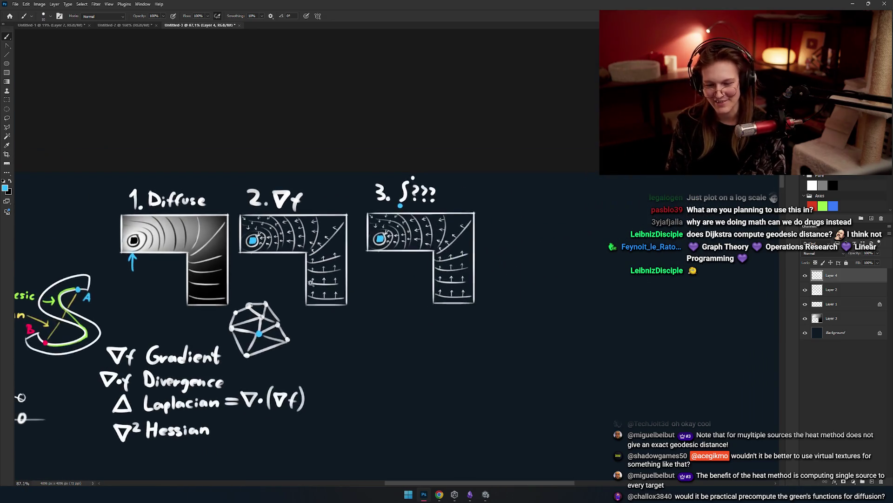
{"action": "scroll", "coordinate": [338, 262], "scroll_direction": "up", "scroll_amount": 3}
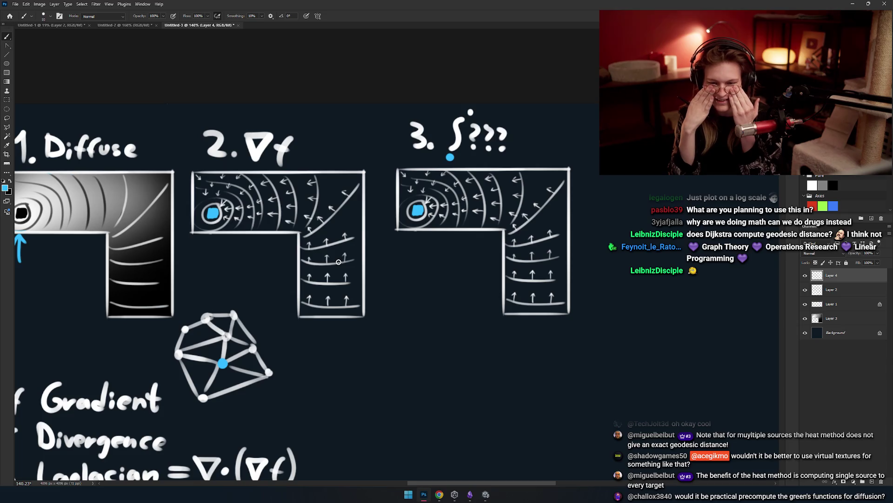
{"action": "mouse_move", "coordinate": [238, 260]}
{"action": "left_mouse_down"}
{"action": "mouse_move", "coordinate": [363, 248]}
{"action": "mouse_move", "coordinate": [337, 238]}
{"action": "left_mouse_up"}
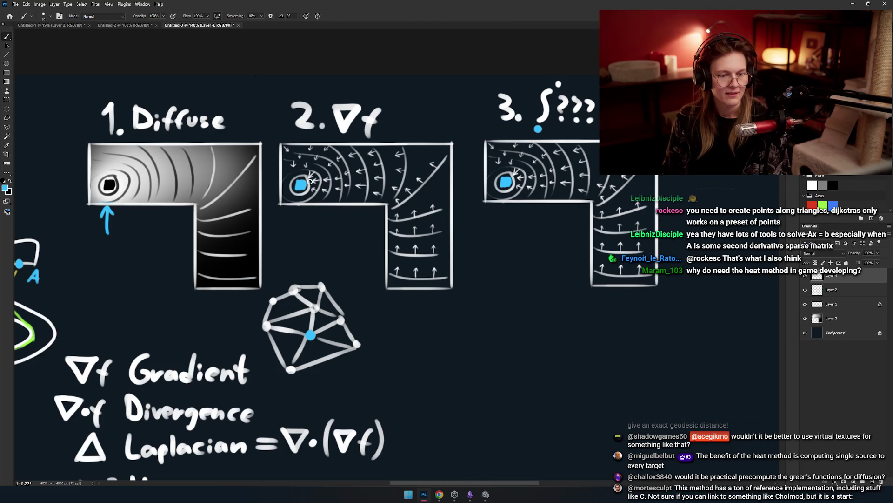
Pan over the '3. ∫???', Diffuse and '2. ∇f' sketches, then switch to the Unity editor.
{"action": "mouse_move", "coordinate": [448, 265]}
{"action": "left_mouse_down"}
{"action": "mouse_move", "coordinate": [388, 267]}
{"action": "mouse_move", "coordinate": [411, 269]}
{"action": "left_mouse_up"}
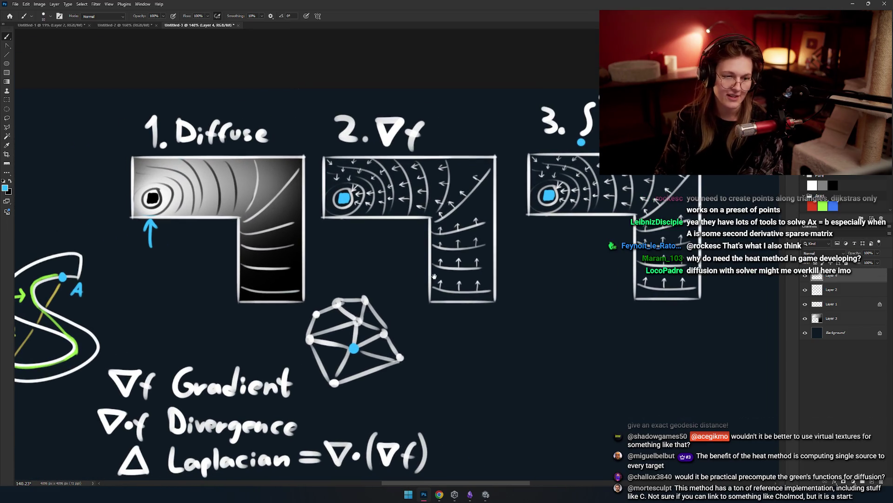
{"action": "left_click_drag", "start_coordinate": [470, 255], "coordinate": [408, 237]}
{"action": "left_click_drag", "start_coordinate": [317, 243], "coordinate": [464, 271]}
{"action": "mouse_move", "coordinate": [536, 235]}
{"action": "left_mouse_down"}
{"action": "mouse_move", "coordinate": [389, 278]}
{"action": "mouse_move", "coordinate": [331, 260]}
{"action": "mouse_move", "coordinate": [366, 219]}
{"action": "left_mouse_up"}
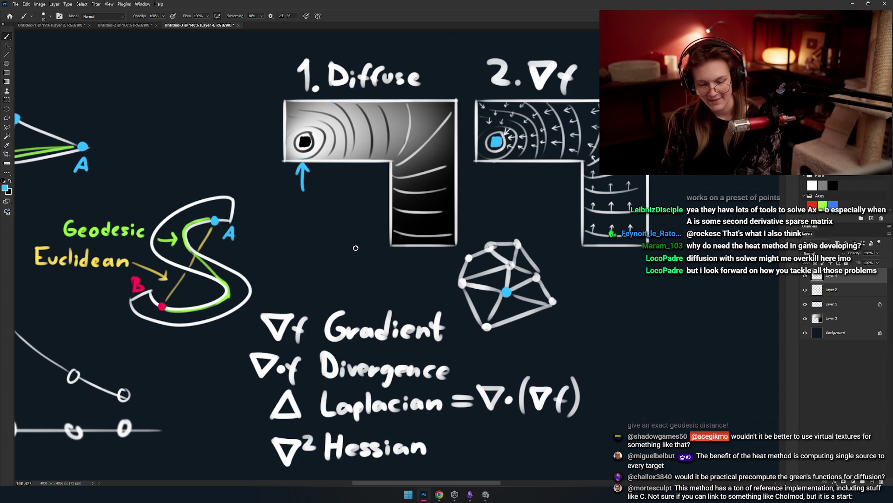
{"action": "key", "text": "alt+Tab"}
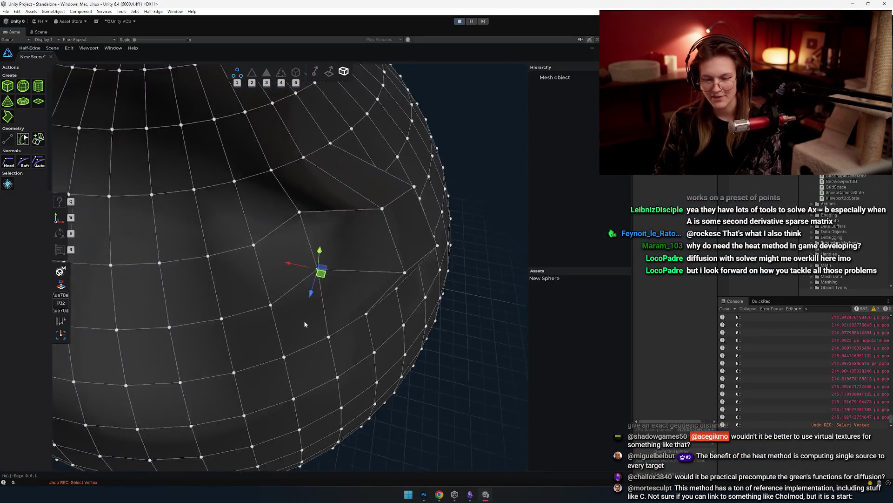
{"action": "key", "text": "2"}
{"action": "key", "text": "3"}
{"action": "scroll", "coordinate": [252, 342], "scroll_direction": "up", "scroll_amount": 3}
{"action": "key", "text": "1"}
{"action": "key", "text": "2"}
{"action": "scroll", "coordinate": [380, 339], "scroll_direction": "down", "scroll_amount": 3}
{"action": "key", "text": "3"}
{"action": "key", "text": "1"}
{"action": "scroll", "coordinate": [349, 339], "scroll_direction": "up", "scroll_amount": 3}
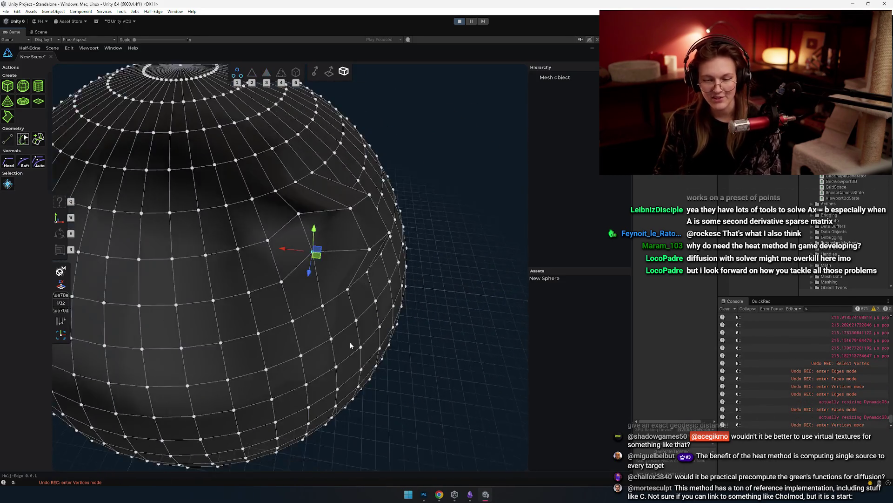
{"action": "mouse_move", "coordinate": [215, 306]}
{"action": "left_mouse_down"}
{"action": "mouse_move", "coordinate": [279, 261]}
{"action": "mouse_move", "coordinate": [298, 224]}
{"action": "left_mouse_up"}
{"action": "mouse_move", "coordinate": [270, 194]}
{"action": "left_mouse_down"}
{"action": "mouse_move", "coordinate": [315, 234]}
{"action": "mouse_move", "coordinate": [279, 195]}
{"action": "left_mouse_up"}
{"action": "scroll", "coordinate": [326, 209], "scroll_direction": "down", "scroll_amount": 3}
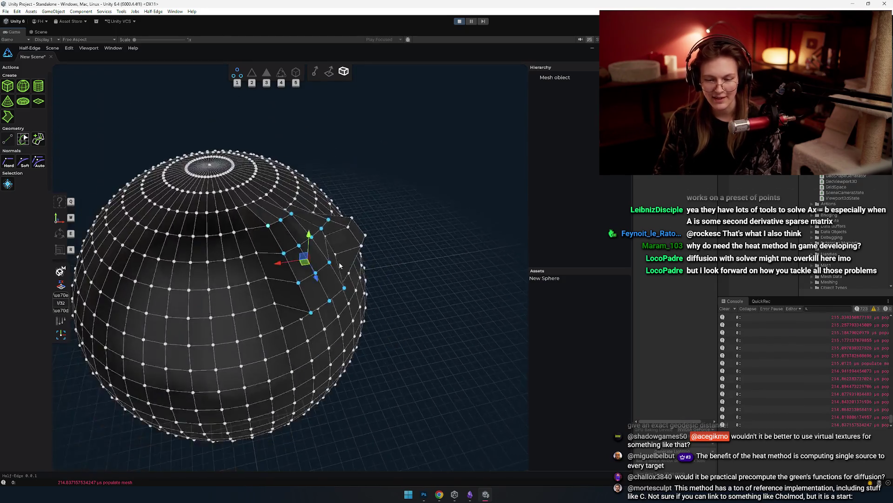
{"action": "scroll", "coordinate": [338, 176], "scroll_direction": "up", "scroll_amount": 3}
{"action": "scroll", "coordinate": [338, 176], "scroll_direction": "up", "scroll_amount": 2}
{"action": "mouse_move", "coordinate": [237, 275]}
{"action": "left_mouse_down"}
{"action": "mouse_move", "coordinate": [343, 242]}
{"action": "mouse_move", "coordinate": [315, 269]}
{"action": "left_mouse_up"}
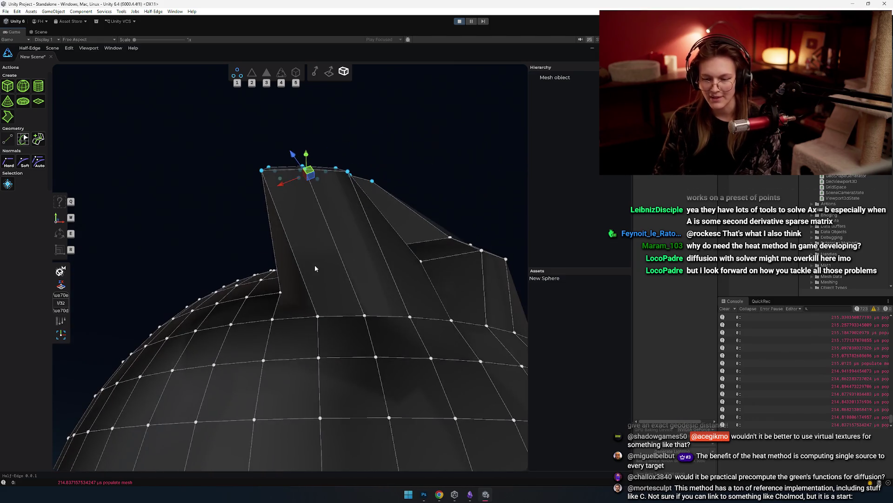
{"action": "left_click_drag", "start_coordinate": [350, 252], "coordinate": [431, 191]}
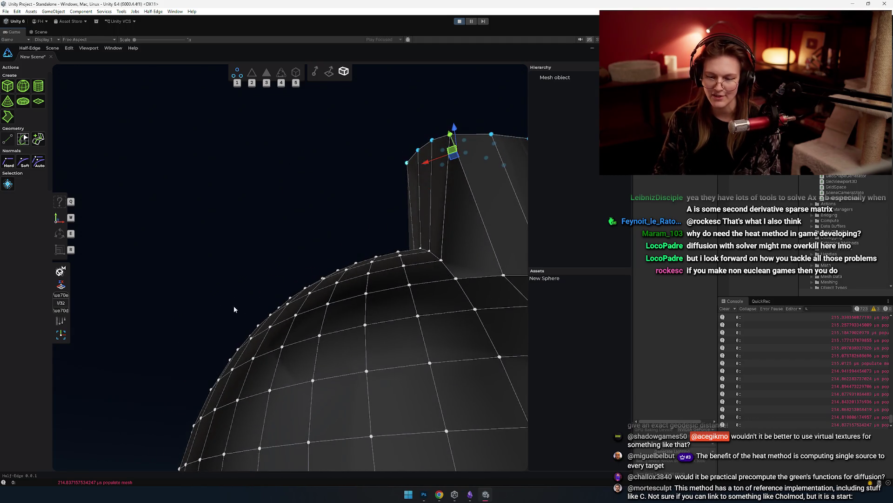
{"action": "mouse_move", "coordinate": [394, 164]}
{"action": "left_mouse_down"}
{"action": "mouse_move", "coordinate": [345, 219]}
{"action": "mouse_move", "coordinate": [350, 292]}
{"action": "mouse_move", "coordinate": [360, 278]}
{"action": "mouse_move", "coordinate": [396, 371]}
{"action": "mouse_move", "coordinate": [297, 352]}
{"action": "mouse_move", "coordinate": [195, 195]}
{"action": "left_mouse_up"}
{"action": "key", "text": "2"}
{"action": "key", "text": "3"}
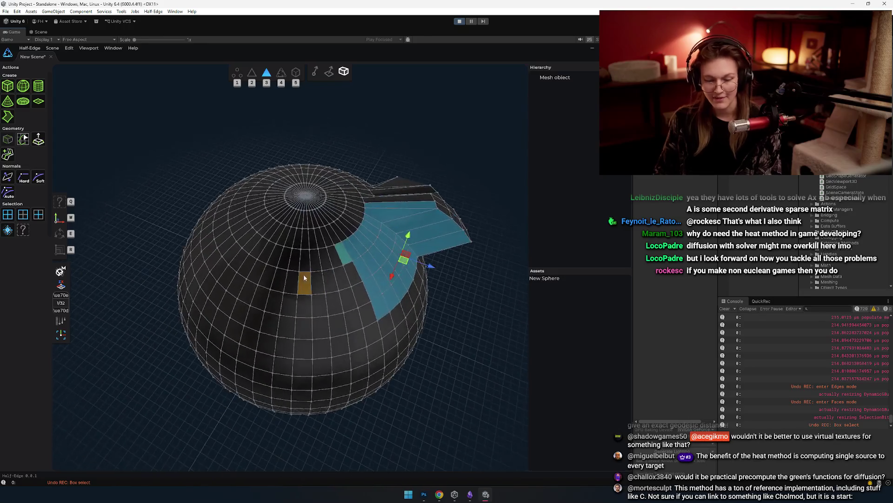
{"action": "left_click", "coordinate": [285, 251]}
{"action": "left_click_drag", "start_coordinate": [329, 304], "coordinate": [281, 308]}
{"action": "mouse_move", "coordinate": [295, 205]}
{"action": "left_mouse_down"}
{"action": "mouse_move", "coordinate": [239, 153]}
{"action": "mouse_move", "coordinate": [295, 345]}
{"action": "mouse_move", "coordinate": [328, 329]}
{"action": "mouse_move", "coordinate": [322, 307]}
{"action": "left_mouse_up"}
{"action": "key", "text": "ctrl+z"}
{"action": "scroll", "coordinate": [226, 322], "scroll_direction": "down", "scroll_amount": 3}
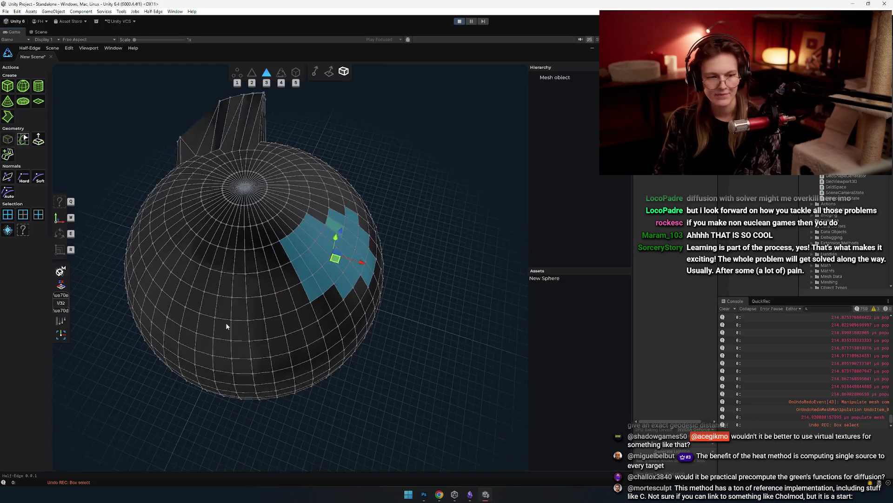
{"action": "left_click_drag", "start_coordinate": [191, 213], "coordinate": [348, 328]}
{"action": "left_click_drag", "start_coordinate": [292, 297], "coordinate": [460, 289]}
{"action": "key", "text": "2"}
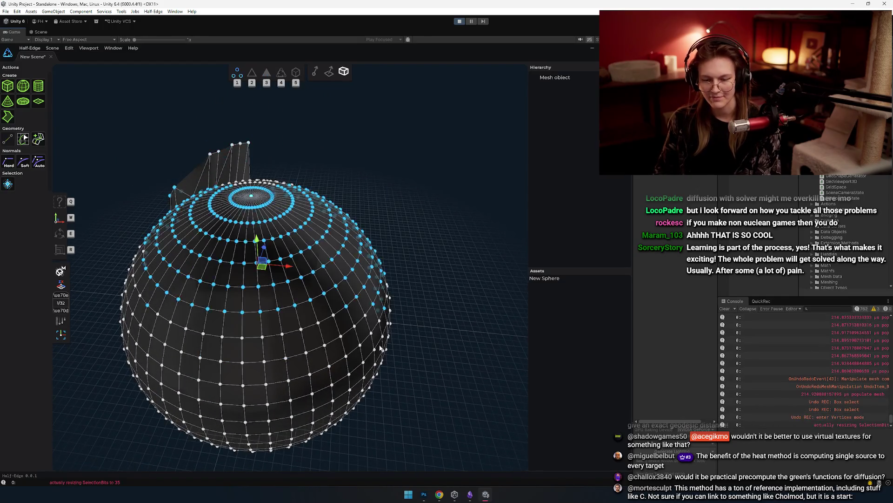
{"action": "left_click_drag", "start_coordinate": [261, 261], "coordinate": [300, 326]}
{"action": "key", "text": "3"}
{"action": "left_click_drag", "start_coordinate": [347, 351], "coordinate": [375, 351]}
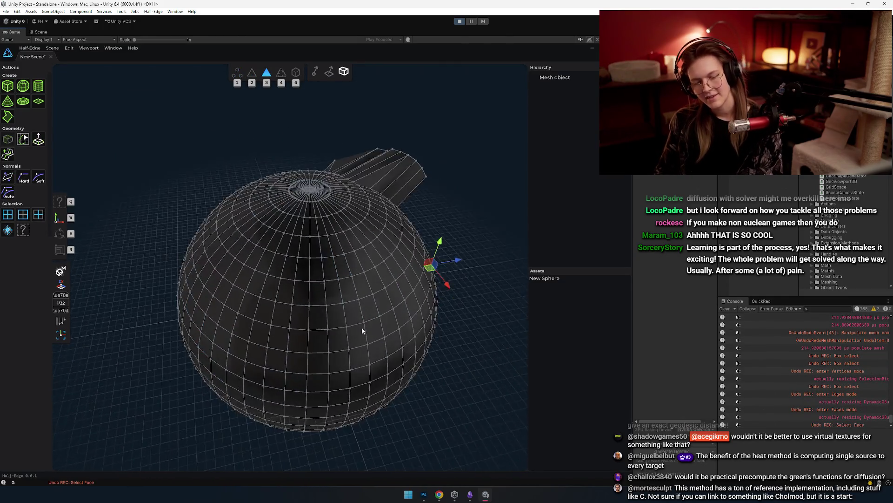
{"action": "left_click", "coordinate": [265, 243]}
{"action": "mouse_move", "coordinate": [266, 245]}
{"action": "left_mouse_down"}
{"action": "mouse_move", "coordinate": [384, 371]}
{"action": "mouse_move", "coordinate": [269, 325]}
{"action": "mouse_move", "coordinate": [323, 333]}
{"action": "mouse_move", "coordinate": [315, 357]}
{"action": "mouse_move", "coordinate": [347, 340]}
{"action": "mouse_move", "coordinate": [384, 298]}
{"action": "left_mouse_up"}
Pull the selected upper faces outward, undo the move, and orbit around the selection.
{"action": "mouse_move", "coordinate": [362, 234]}
{"action": "left_mouse_down"}
{"action": "mouse_move", "coordinate": [372, 195]}
{"action": "mouse_move", "coordinate": [295, 325]}
{"action": "mouse_move", "coordinate": [249, 333]}
{"action": "mouse_move", "coordinate": [272, 345]}
{"action": "mouse_move", "coordinate": [280, 378]}
{"action": "mouse_move", "coordinate": [309, 362]}
{"action": "mouse_move", "coordinate": [324, 329]}
{"action": "mouse_move", "coordinate": [325, 238]}
{"action": "mouse_move", "coordinate": [391, 314]}
{"action": "mouse_move", "coordinate": [235, 208]}
{"action": "mouse_move", "coordinate": [322, 314]}
{"action": "mouse_move", "coordinate": [353, 311]}
{"action": "mouse_move", "coordinate": [321, 301]}
{"action": "left_mouse_up"}
{"action": "key", "text": "ctrl+z"}
{"action": "mouse_move", "coordinate": [260, 287]}
{"action": "left_mouse_down"}
{"action": "mouse_move", "coordinate": [268, 309]}
{"action": "mouse_move", "coordinate": [295, 311]}
{"action": "left_mouse_up"}
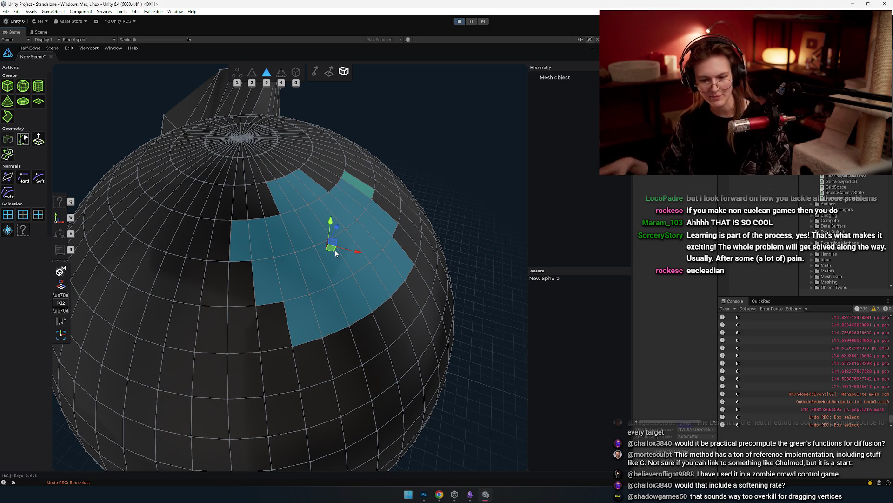
{"action": "key", "text": "1"}
{"action": "scroll", "coordinate": [279, 317], "scroll_direction": "down", "scroll_amount": 5}
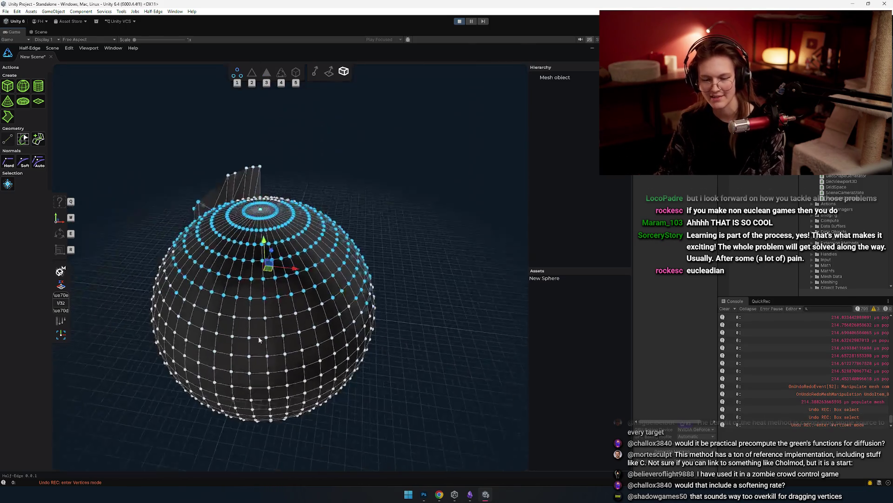
{"action": "key", "text": "ctrl+z"}
{"action": "key", "text": "ctrl+z"}
{"action": "key", "text": "ctrl+z"}
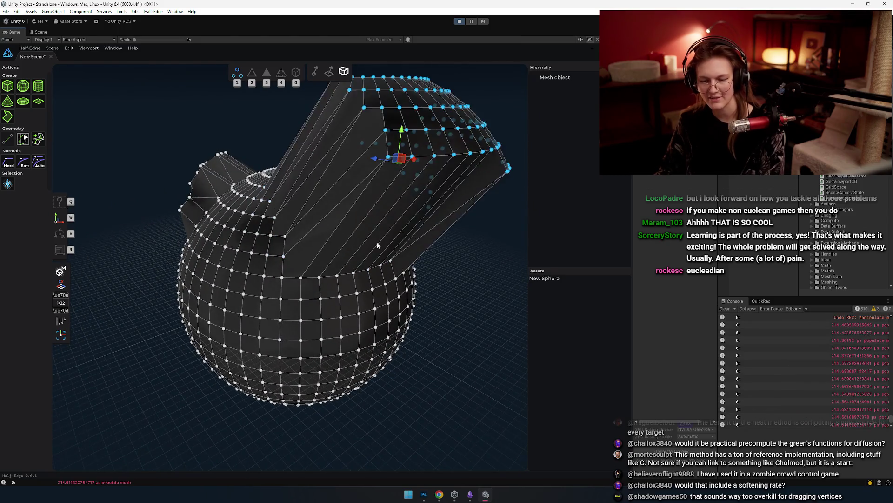
{"action": "scroll", "coordinate": [296, 300], "scroll_direction": "down", "scroll_amount": 3}
{"action": "mouse_move", "coordinate": [296, 301]}
{"action": "left_mouse_down"}
{"action": "mouse_move", "coordinate": [346, 292]}
{"action": "mouse_move", "coordinate": [306, 255]}
{"action": "mouse_move", "coordinate": [326, 247]}
{"action": "left_mouse_up"}
{"action": "scroll", "coordinate": [321, 296], "scroll_direction": "up", "scroll_amount": 3}
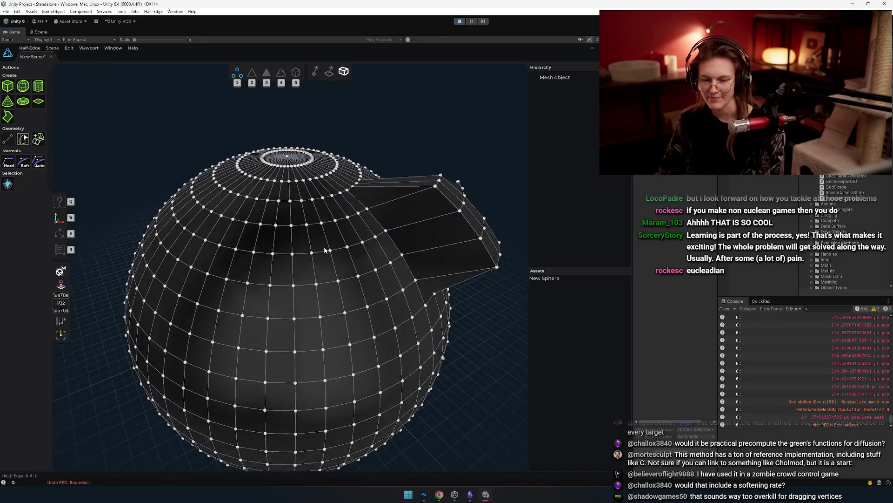
{"action": "key", "text": "2"}
{"action": "key", "text": "3"}
{"action": "key", "text": "2"}
{"action": "key", "text": "1"}
{"action": "left_click", "coordinate": [299, 306]}
{"action": "scroll", "coordinate": [351, 300], "scroll_direction": "down", "scroll_amount": 3}
{"action": "scroll", "coordinate": [315, 298], "scroll_direction": "up", "scroll_amount": 3}
{"action": "left_click_drag", "start_coordinate": [315, 299], "coordinate": [309, 288]}
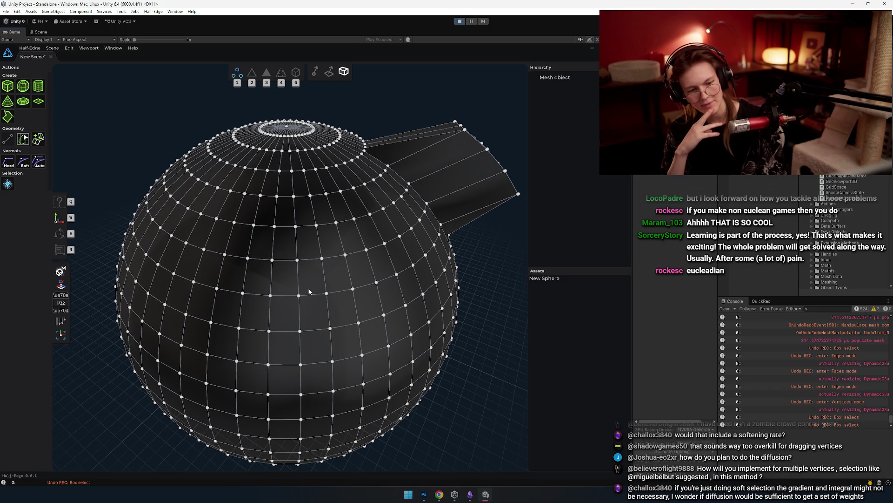
{"action": "left_click_drag", "start_coordinate": [184, 205], "coordinate": [340, 331]}
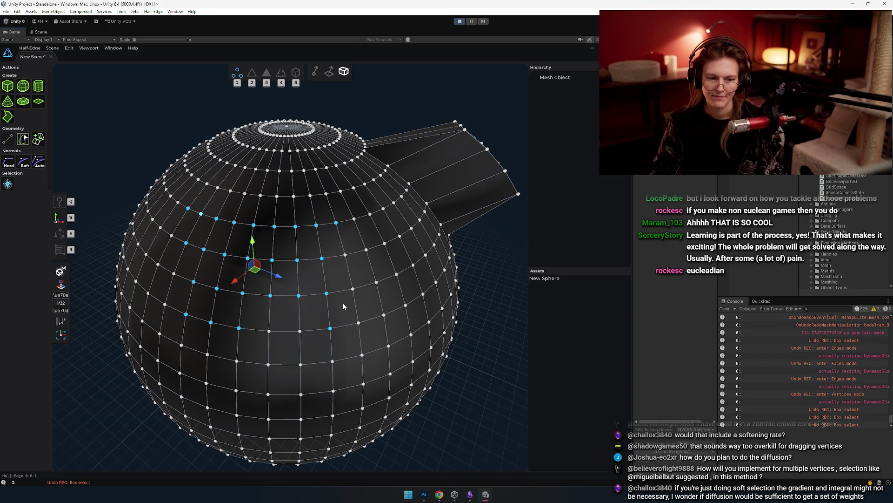
{"action": "left_click_drag", "start_coordinate": [219, 215], "coordinate": [342, 368]}
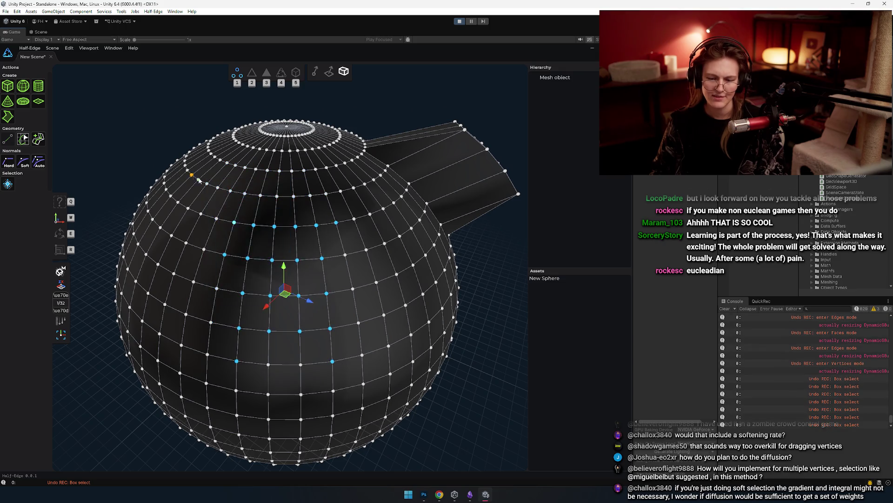
{"action": "left_click_drag", "start_coordinate": [263, 163], "coordinate": [422, 319]}
{"action": "mouse_move", "coordinate": [242, 173]}
{"action": "left_mouse_down"}
{"action": "mouse_move", "coordinate": [336, 314]}
{"action": "mouse_move", "coordinate": [286, 232]}
{"action": "left_mouse_up"}
{"action": "mouse_move", "coordinate": [228, 134]}
{"action": "left_mouse_down"}
{"action": "mouse_move", "coordinate": [411, 327]}
{"action": "mouse_move", "coordinate": [295, 159]}
{"action": "left_mouse_up"}
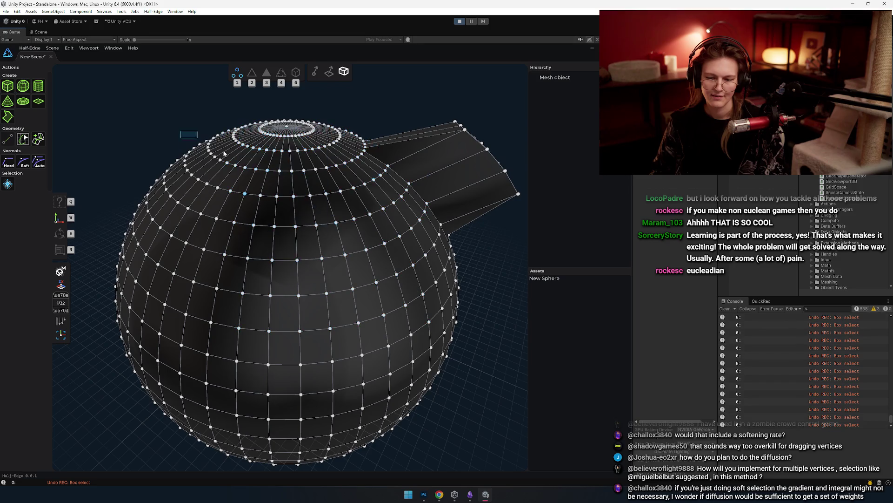
{"action": "mouse_move", "coordinate": [395, 131]}
{"action": "left_mouse_down"}
{"action": "mouse_move", "coordinate": [225, 210]}
{"action": "mouse_move", "coordinate": [233, 214]}
{"action": "left_mouse_up"}
{"action": "mouse_move", "coordinate": [336, 223]}
{"action": "left_mouse_down"}
{"action": "mouse_move", "coordinate": [167, 163]}
{"action": "mouse_move", "coordinate": [339, 266]}
{"action": "left_mouse_up"}
{"action": "mouse_move", "coordinate": [127, 134]}
{"action": "left_mouse_down"}
{"action": "mouse_move", "coordinate": [435, 309]}
{"action": "mouse_move", "coordinate": [410, 307]}
{"action": "left_mouse_up"}
{"action": "scroll", "coordinate": [410, 307], "scroll_direction": "down", "scroll_amount": 2}
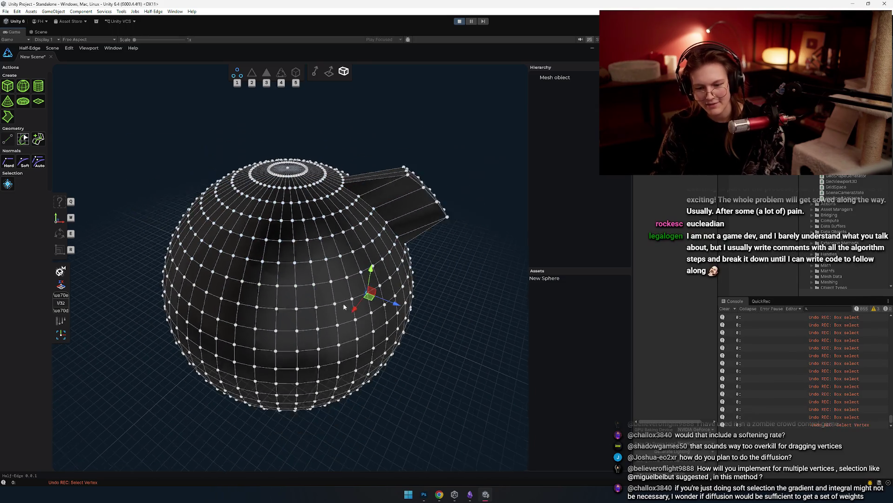
{"action": "scroll", "coordinate": [145, 281], "scroll_direction": "up", "scroll_amount": 4}
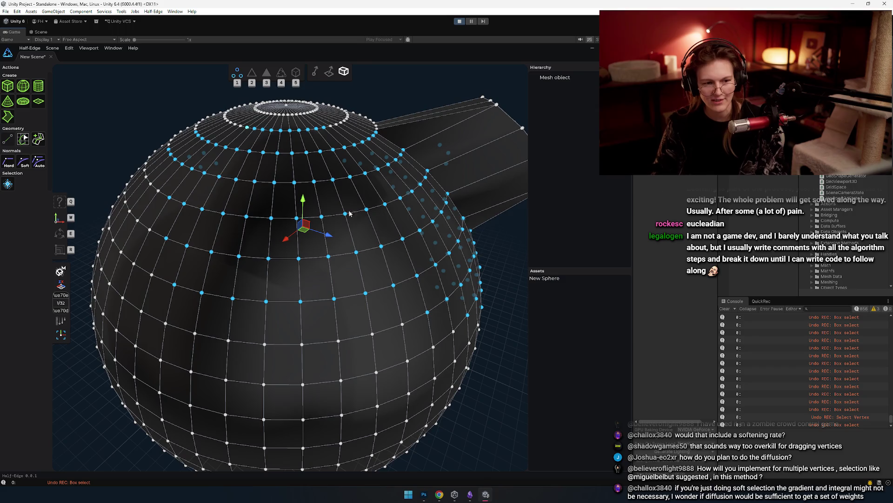
{"action": "key", "text": "Escape"}
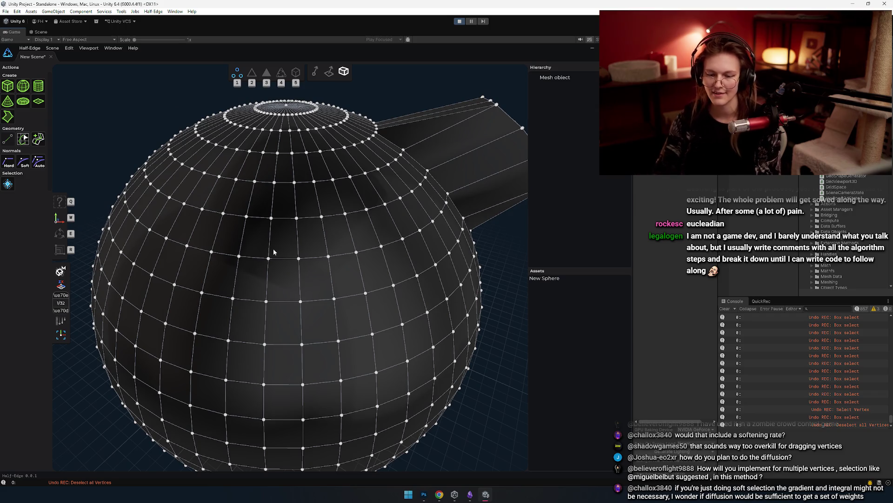
{"action": "scroll", "coordinate": [237, 282], "scroll_direction": "up", "scroll_amount": 5}
{"action": "scroll", "coordinate": [267, 344], "scroll_direction": "down", "scroll_amount": 5}
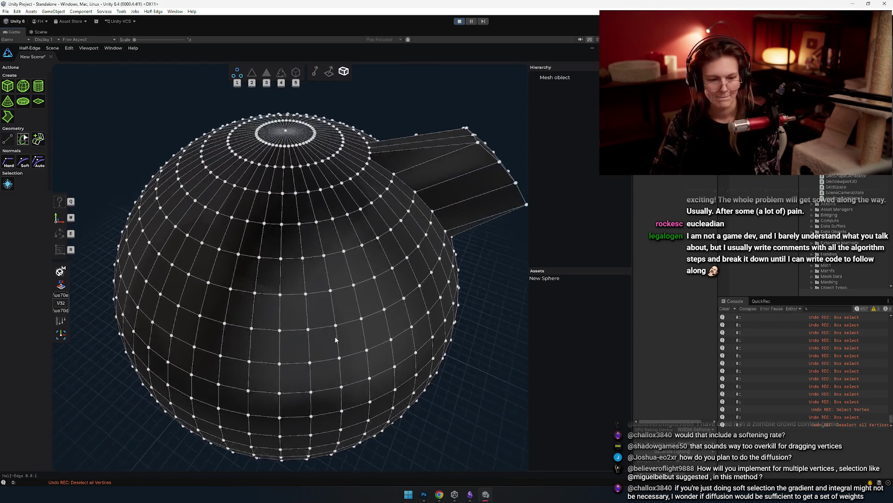
{"action": "scroll", "coordinate": [328, 339], "scroll_direction": "down", "scroll_amount": 3}
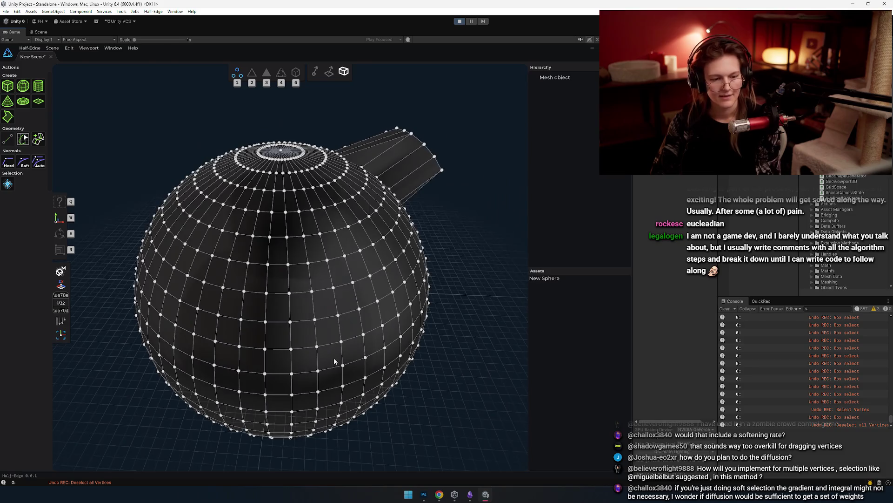
{"action": "key", "text": "alt+Tab"}
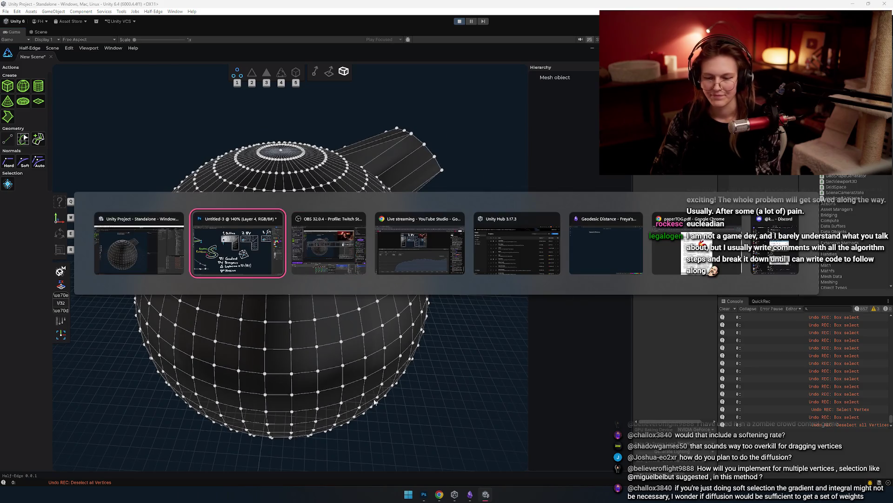
Bring up the Geodesic Distance note, snap it to the left half, and widen it.
{"action": "key", "text": "Tab"}
{"action": "key", "text": "Tab"}
{"action": "key", "text": "Tab"}
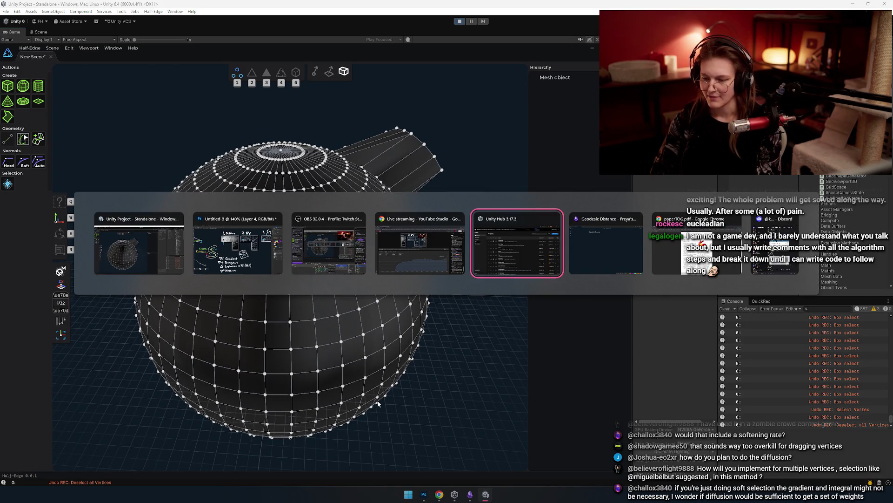
{"action": "key", "text": "Tab"}
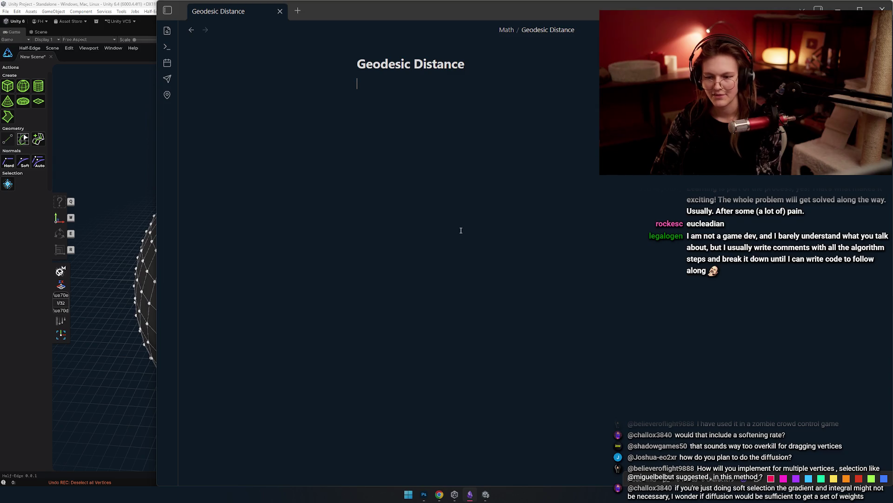
{"action": "key", "text": "super+Left"}
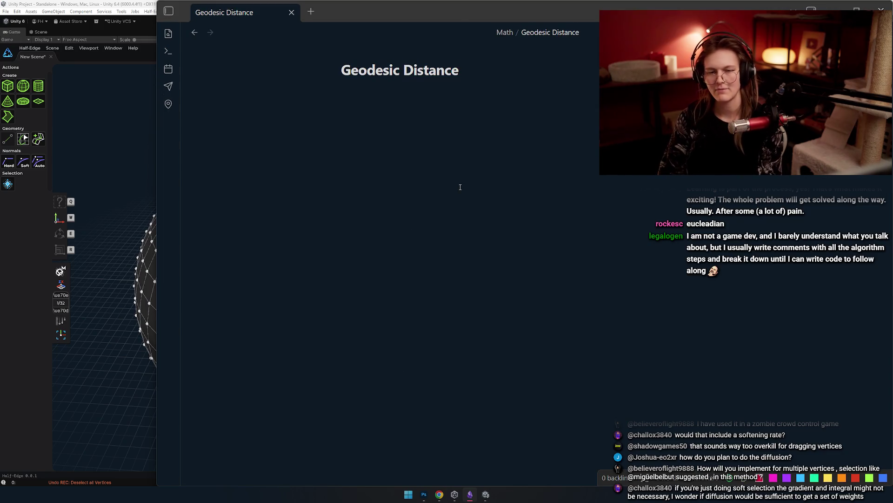
{"action": "left_click", "coordinate": [506, 236]}
{"action": "mouse_move", "coordinate": [445, 86]}
{"action": "left_mouse_down"}
{"action": "mouse_move", "coordinate": [654, 87]}
{"action": "mouse_move", "coordinate": [589, 87]}
{"action": "mouse_move", "coordinate": [633, 87]}
{"action": "left_mouse_up"}
Orbit the Unity sphere, stop its game preview, and return to the note.
{"action": "left_click", "coordinate": [716, 205]}
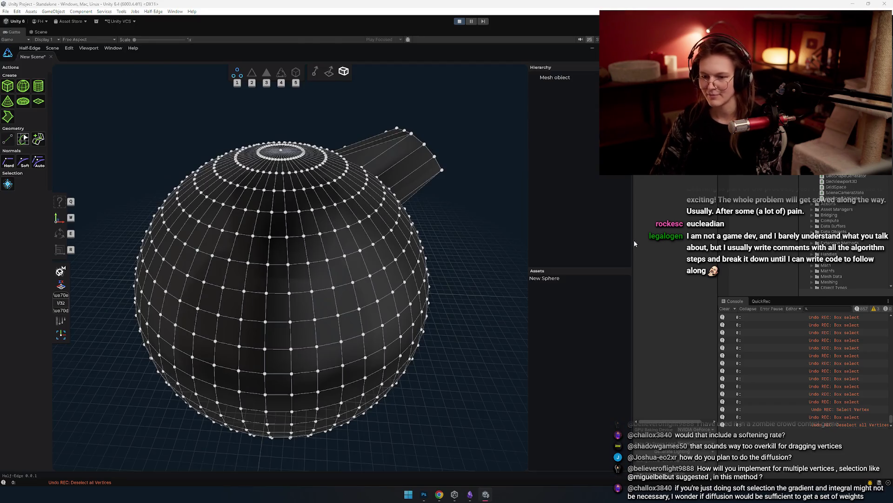
{"action": "left_click_drag", "start_coordinate": [352, 239], "coordinate": [341, 278]}
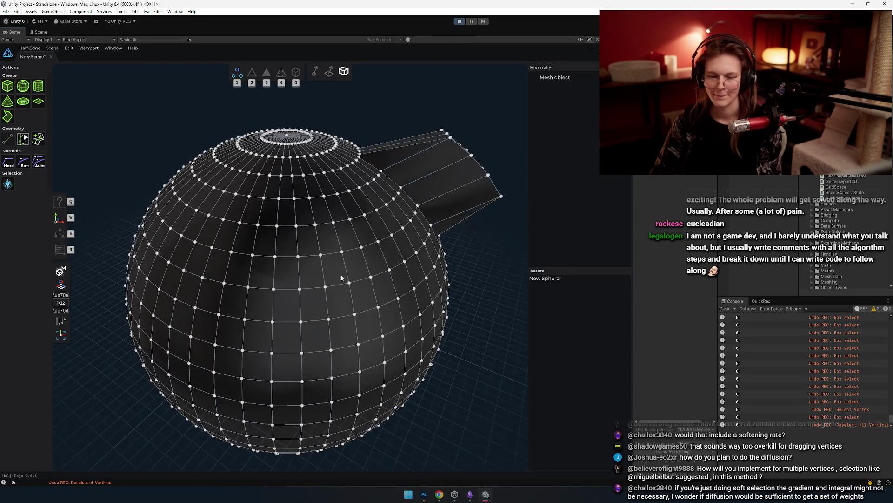
{"action": "key", "text": "ctrl+p"}
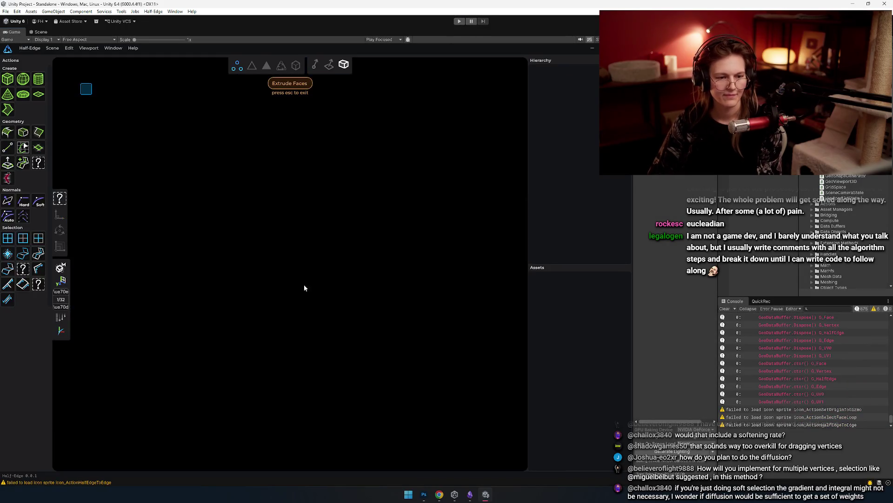
{"action": "key", "text": "alt+Tab"}
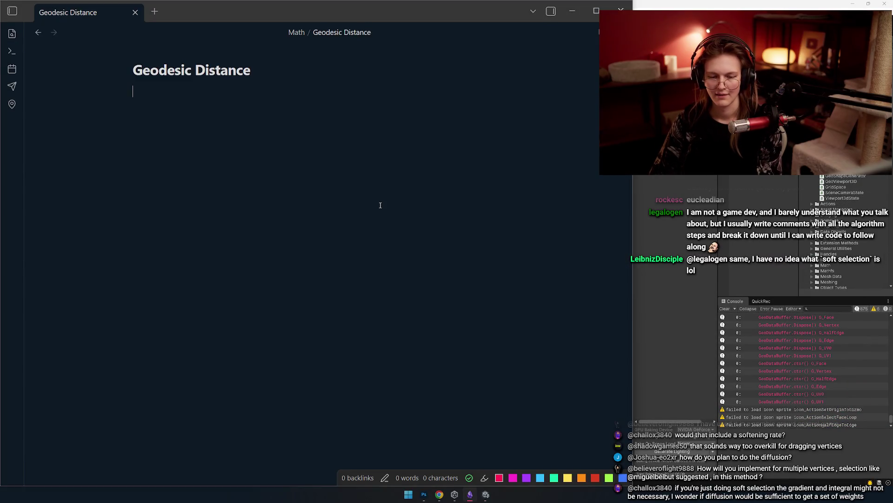
Add a '### Algortthm outline' heading and a first numbered item '1. Diffuse'.
{"action": "type", "text": "### Algort"}
{"action": "type", "text": "thm outline"}
{"action": "key", "text": "Return"}
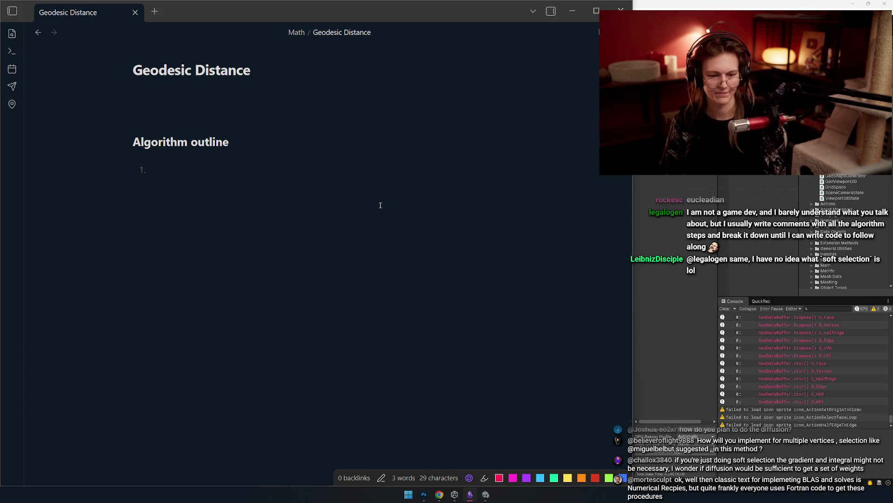
{"action": "key", "text": "BackSpace"}
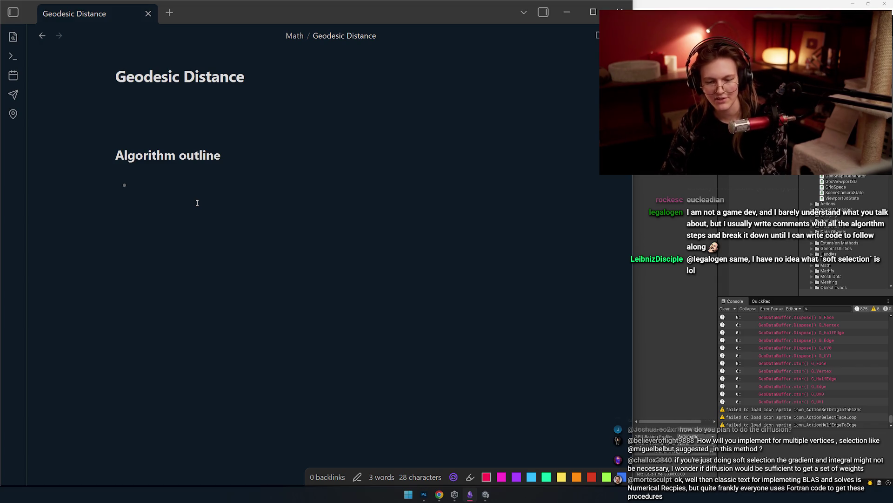
{"action": "type", "text": "Diffuse"}
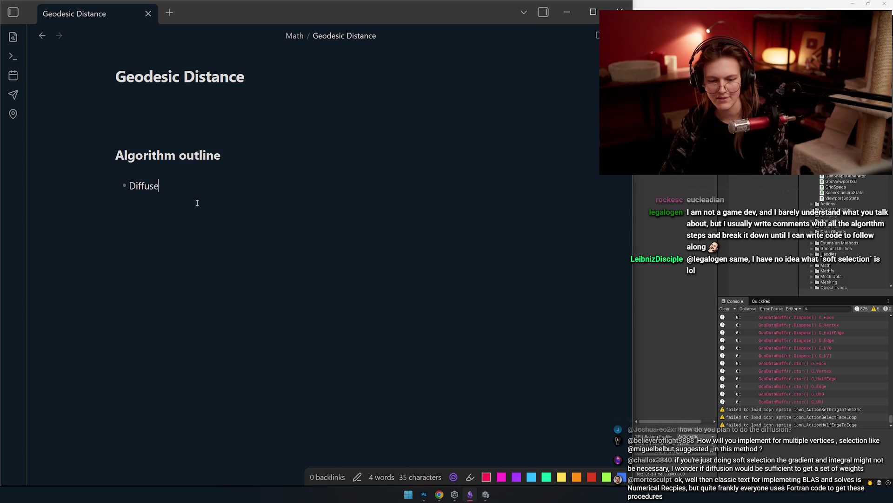
{"action": "key", "text": "Home"}
{"action": "key", "text": "BackSpace"}
{"action": "type", "text": "1."}
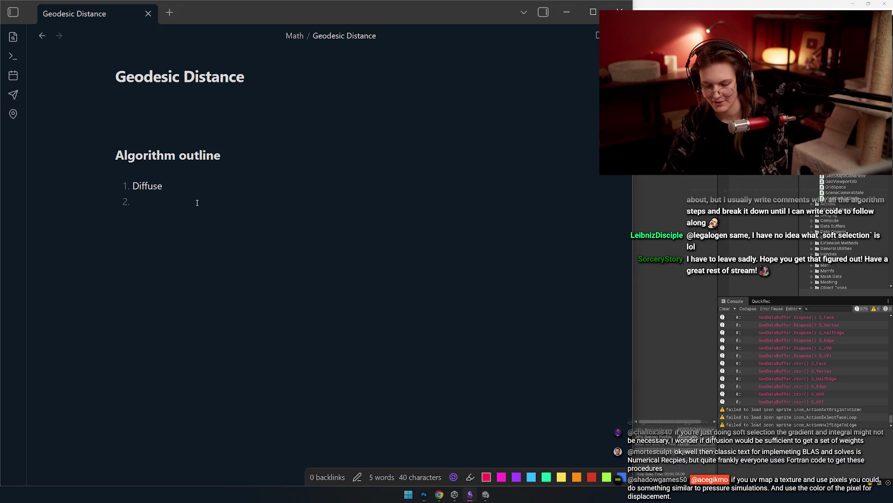
Add the second numbered step 'Normalized Gradient'.
{"action": "type", "text": "Gradient"}
{"action": "key", "text": "BackSpace"}
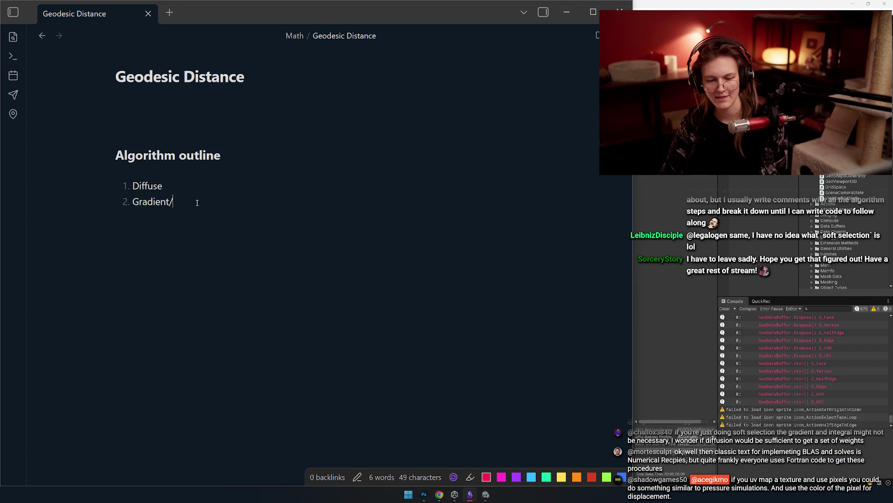
{"action": "type", "text": "norm"}
{"action": "key", "text": "BackSpace"}
{"action": "key", "text": "BackSpace"}
{"action": "key", "text": "BackSpace"}
{"action": "type", "text": "Normalized"}
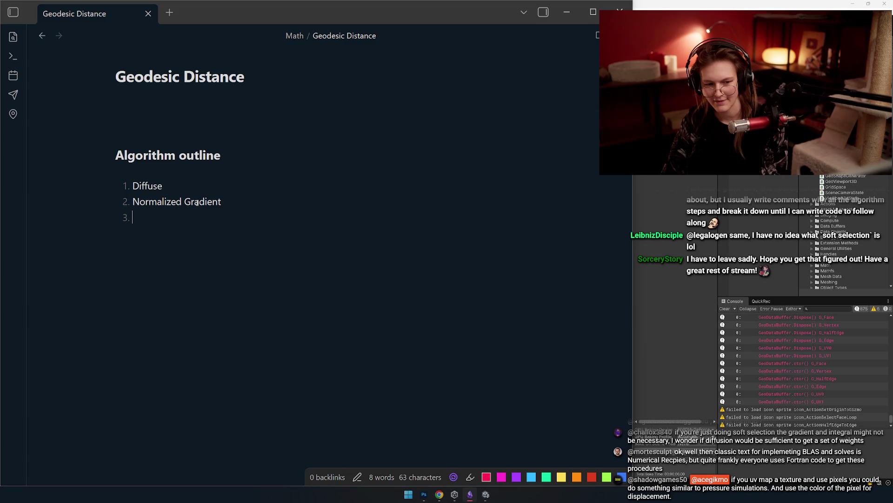
Add the third numbered step '(Line?) integral'.
{"action": "type", "text": "Integral"}
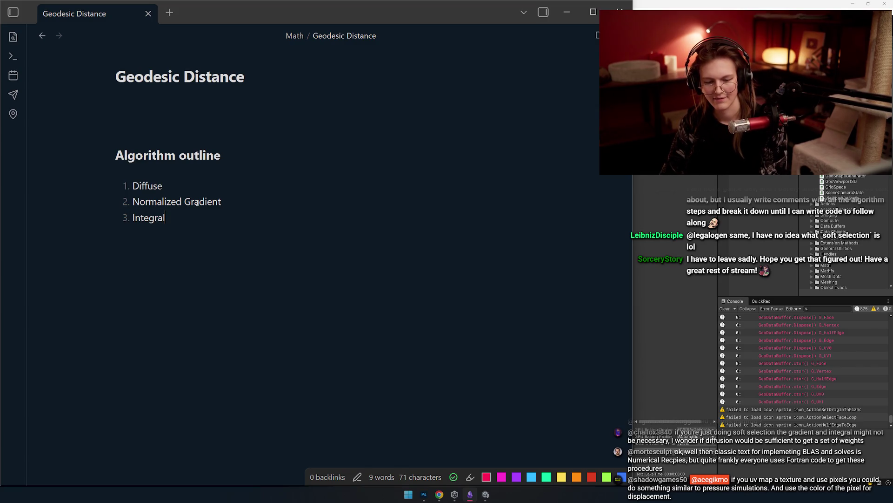
{"action": "key", "text": "Home"}
{"action": "type", "text": "Line"}
{"action": "key", "text": "BackSpace"}
{"action": "type", "text": "?)"}
{"action": "key", "text": "Left"}
{"action": "key", "text": "Left"}
{"action": "key", "text": "Left"}
{"action": "type", "text": "("}
{"action": "key", "text": "Right"}
{"action": "key", "text": "Right"}
{"action": "key", "text": "Right"}
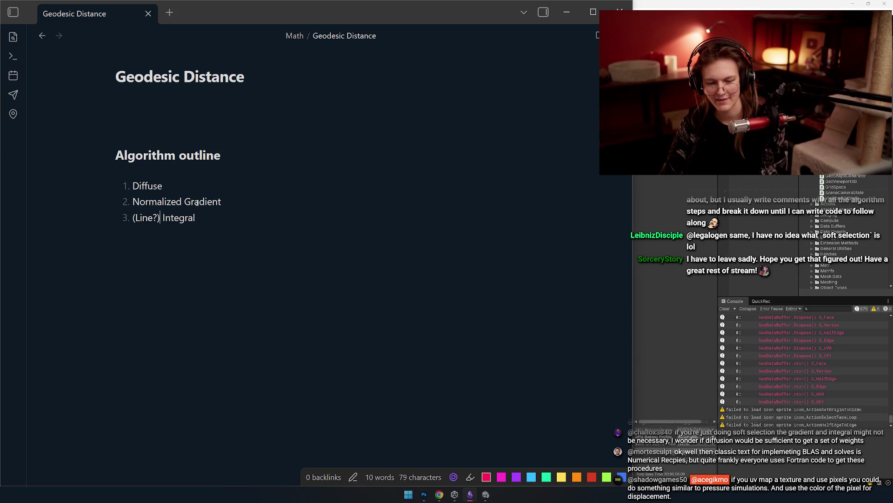
{"action": "key", "text": "Delete"}
{"action": "type", "text": "i"}
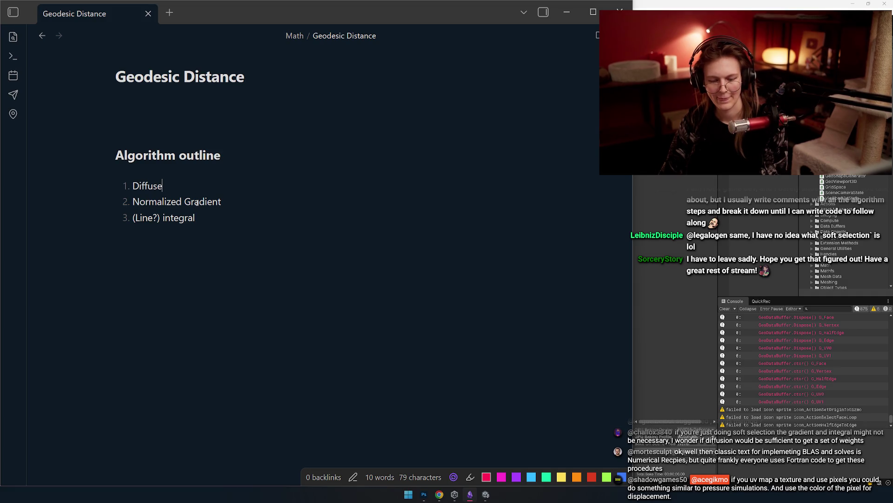
Insert an indented '-' bullet sub-item under Diffuse.
{"action": "key", "text": "Return"}
{"action": "key", "text": "Tab"}
{"action": "key", "text": "BackSpace"}
{"action": "type", "text": "-"}
{"action": "key", "text": "alt+Tab"}
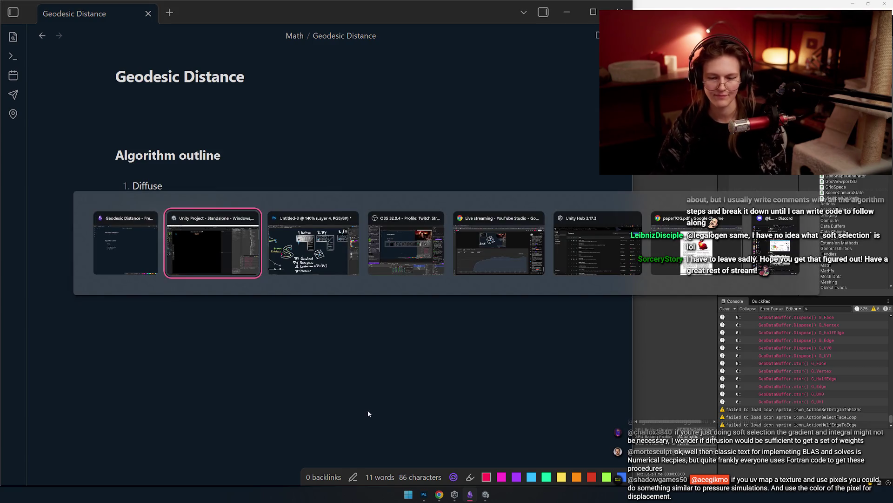
Switch to the Geodesics in Heat paper in Chrome, scroll its first page, then go to the author's YouTube channel.
{"action": "key", "text": "alt+Tab"}
{"action": "key", "text": "alt+Tab"}
{"action": "key", "text": "alt+shift+Tab"}
{"action": "key", "text": "alt+shift+Tab"}
{"action": "key", "text": "alt+Tab"}
{"action": "key", "text": "alt+Tab"}
{"action": "key", "text": "alt+shift+Tab"}
{"action": "key", "text": "alt+shift+Tab"}
{"action": "key", "text": "alt+Tab"}
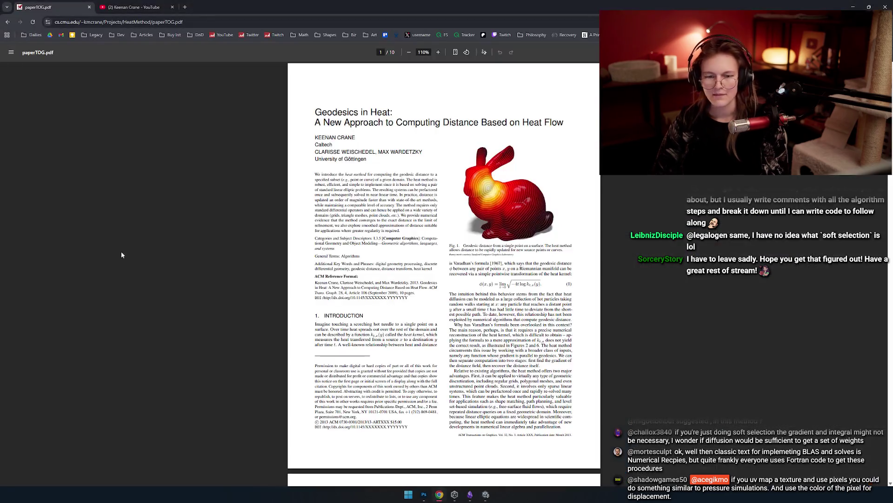
{"action": "scroll", "coordinate": [507, 184], "scroll_direction": "up", "scroll_amount": 5}
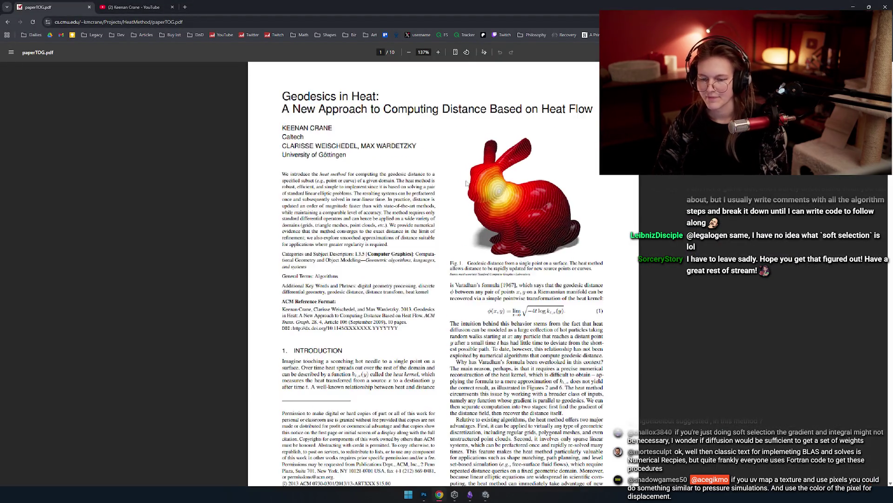
{"action": "scroll", "coordinate": [401, 233], "scroll_direction": "down", "scroll_amount": 2}
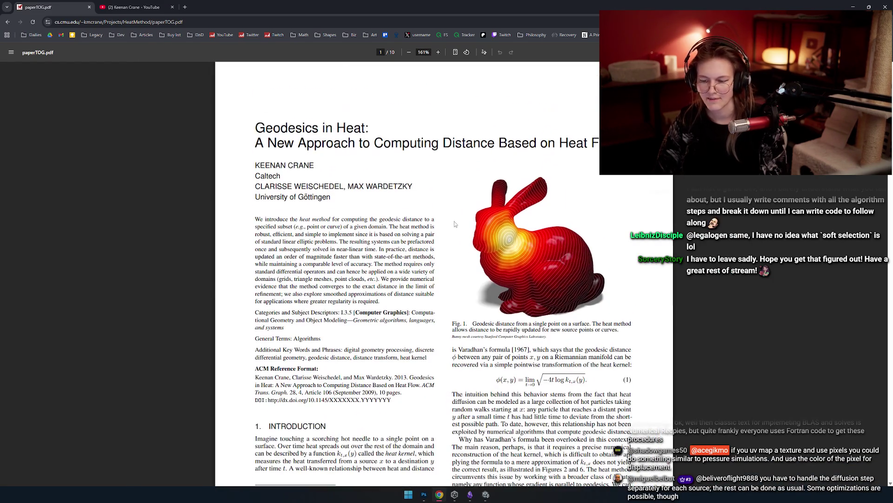
{"action": "scroll", "coordinate": [452, 233], "scroll_direction": "down", "scroll_amount": 2}
{"action": "scroll", "coordinate": [437, 211], "scroll_direction": "up", "scroll_amount": 2}
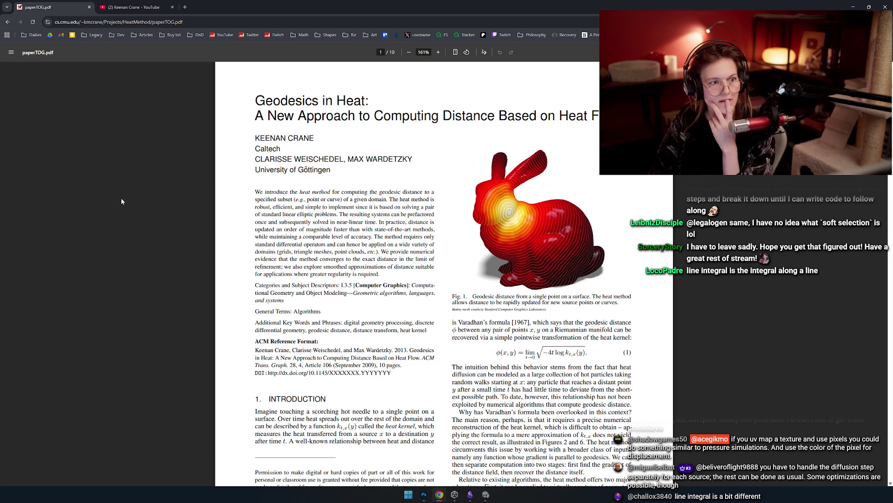
{"action": "left_click", "coordinate": [133, 7]}
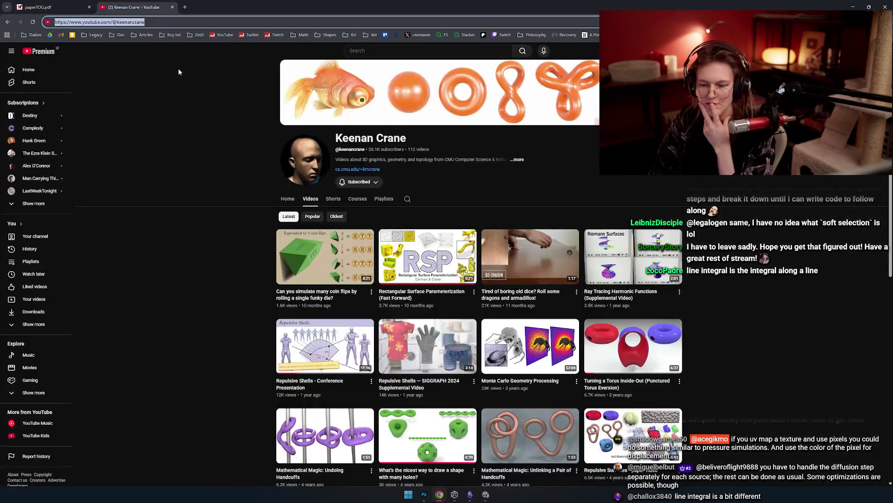
Search YouTube for 'vector heat method geodesic distance' and open The Vector Heat Method - SIGGRAPH 2019.
{"action": "left_click", "coordinate": [332, 130]}
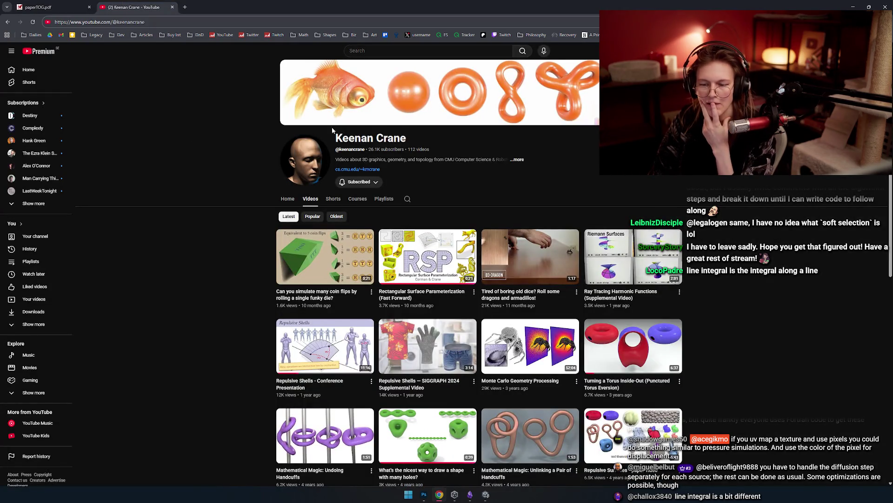
{"action": "left_click", "coordinate": [391, 55]}
{"action": "type", "text": "heat method g"}
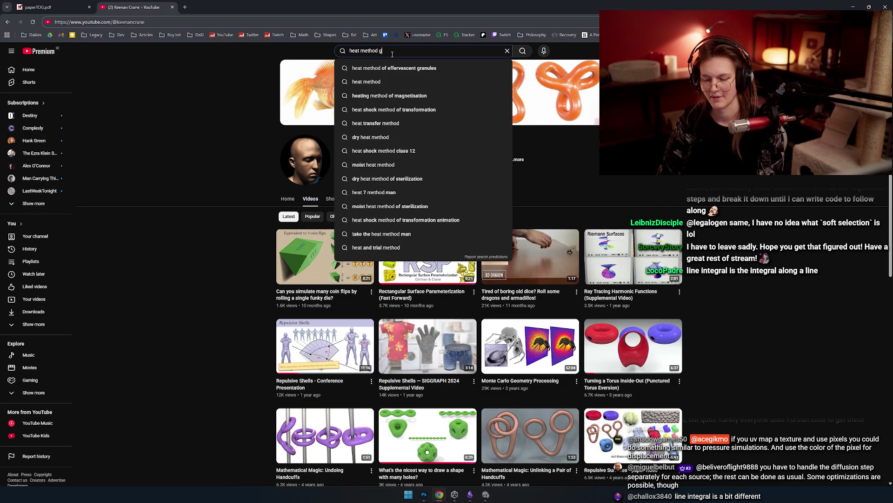
{"action": "type", "text": "eodesic distance"}
{"action": "key", "text": "Home"}
{"action": "type", "text": "vector"}
{"action": "key", "text": "Return"}
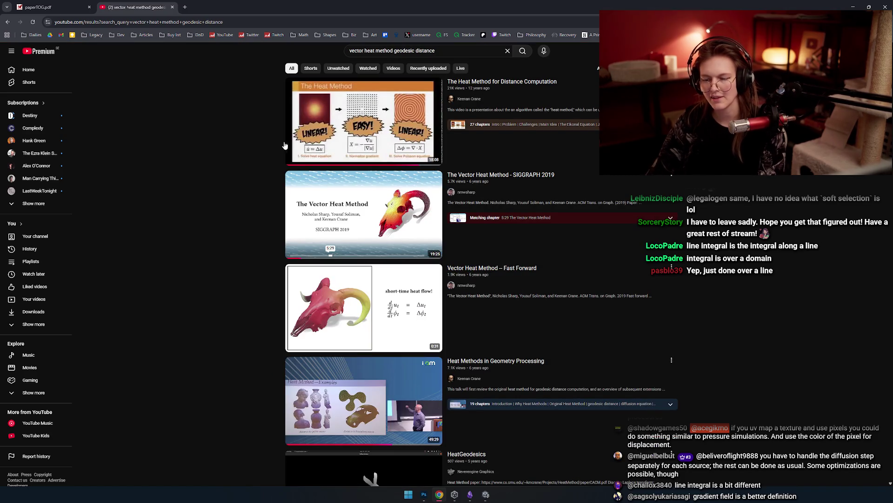
{"action": "left_click", "coordinate": [282, 239]}
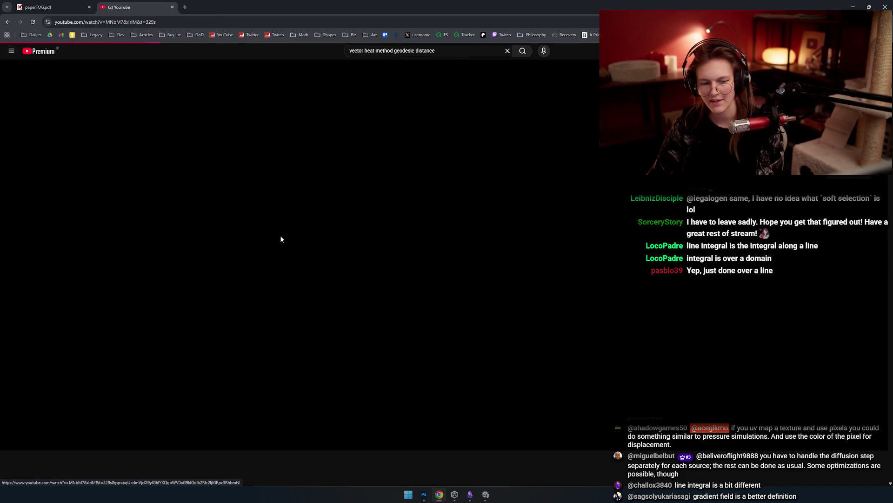
Pause the talk and jump between the applications, heat methods and transport along geodesics slides.
{"action": "left_click", "coordinate": [234, 263]}
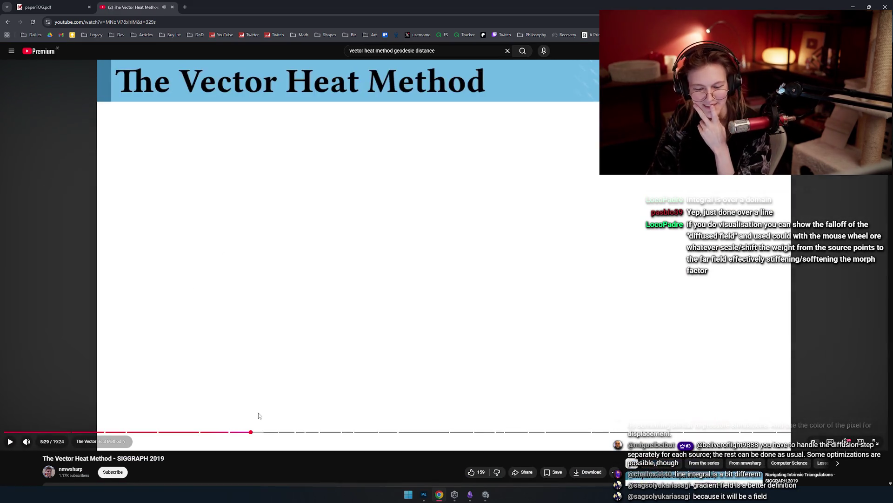
{"action": "left_click", "coordinate": [139, 432]}
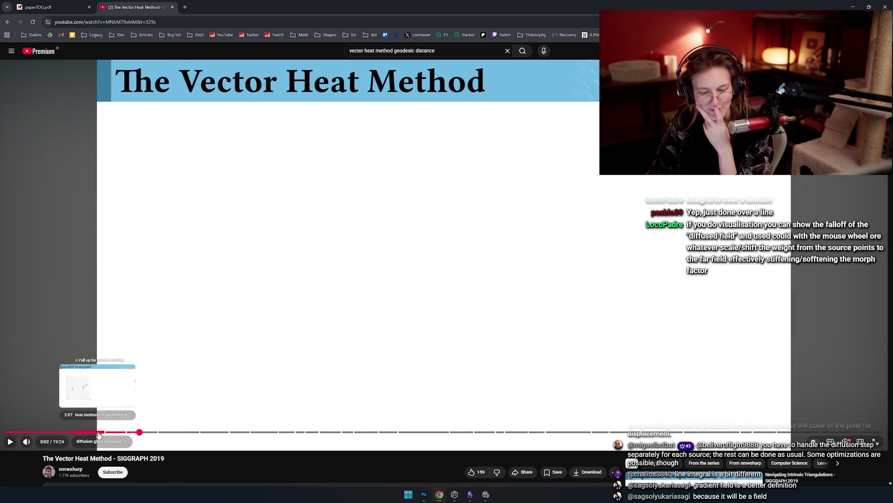
{"action": "left_click", "coordinate": [55, 432]}
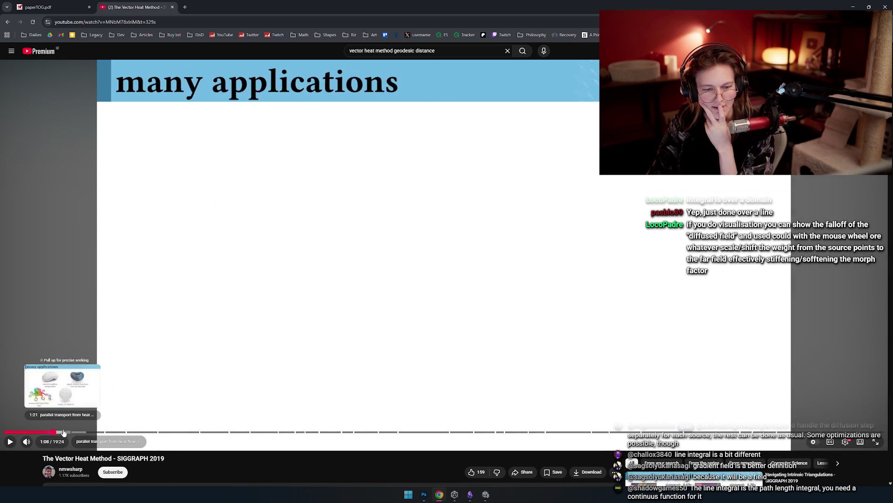
{"action": "left_click", "coordinate": [65, 432]}
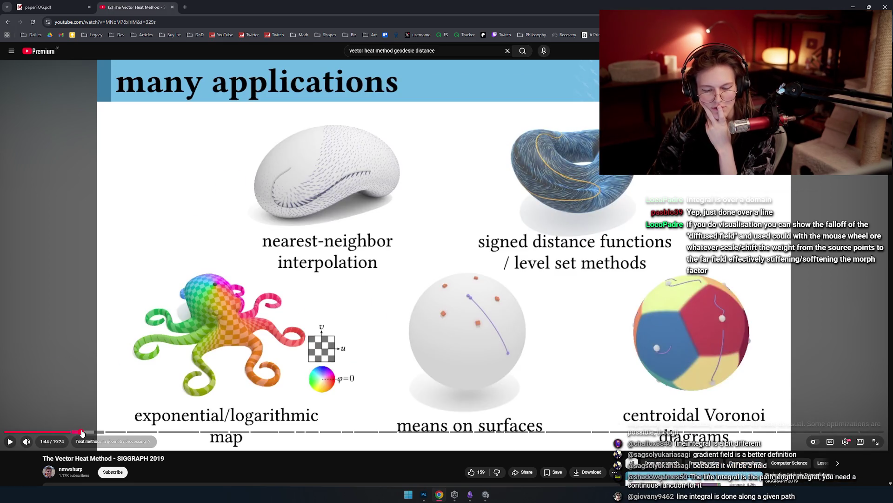
{"action": "left_click", "coordinate": [81, 432]}
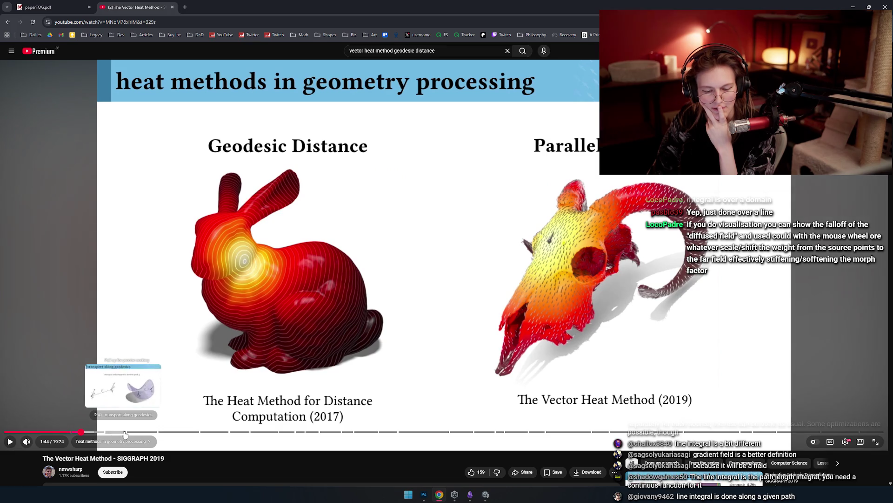
{"action": "left_click", "coordinate": [116, 432]}
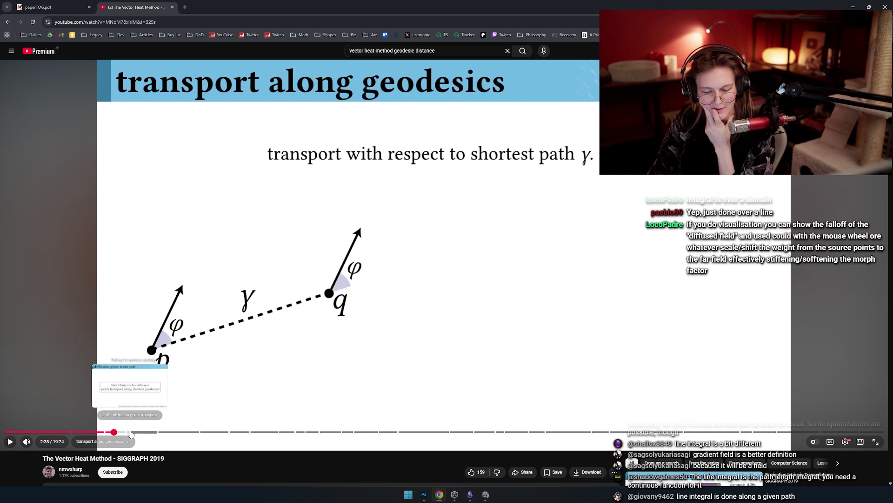
Skim from the diffusion-gives-transport slide to vector heat flow, then go back to the results.
{"action": "left_click", "coordinate": [130, 431]}
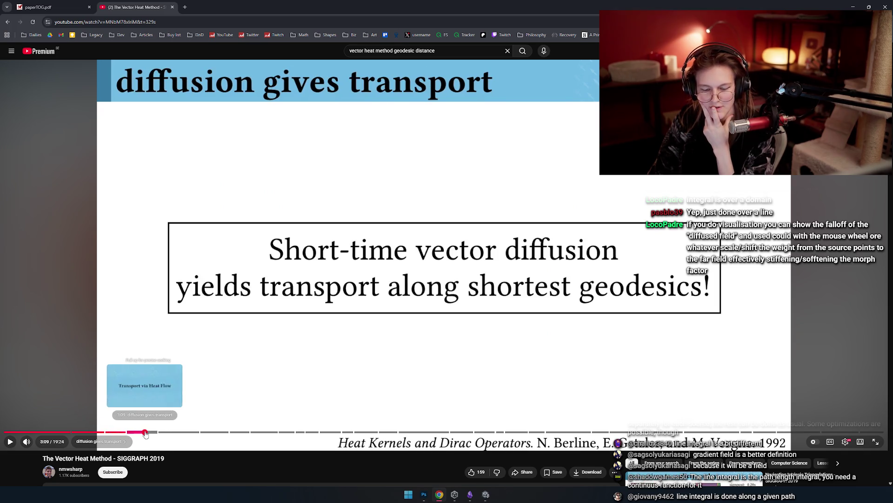
{"action": "left_click", "coordinate": [145, 432]}
{"action": "left_click", "coordinate": [166, 432]}
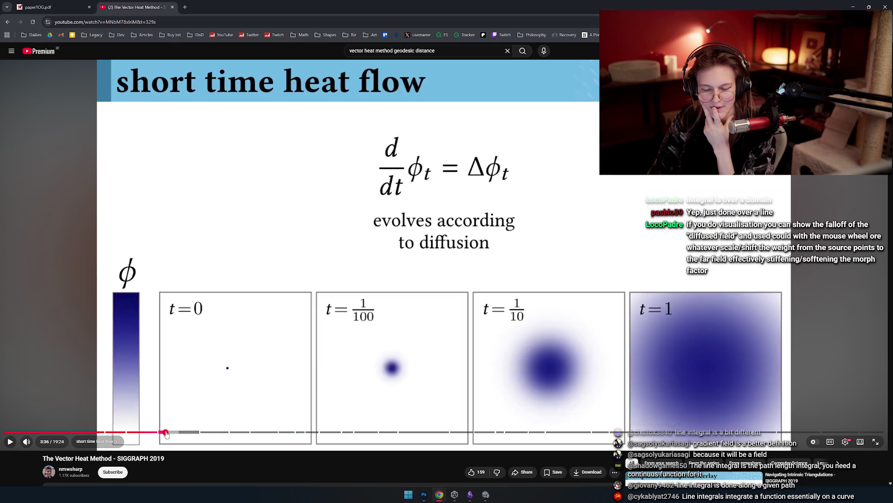
{"action": "left_click_drag", "start_coordinate": [167, 434], "coordinate": [199, 432]}
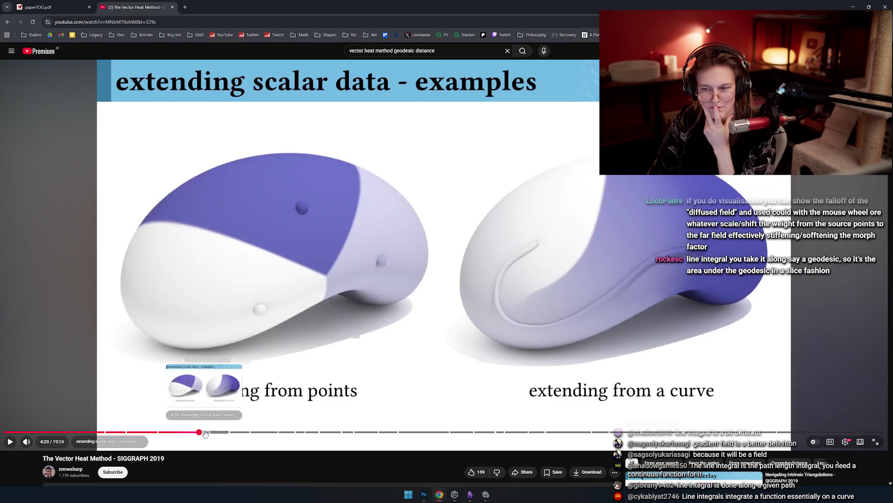
{"action": "left_click", "coordinate": [216, 433]}
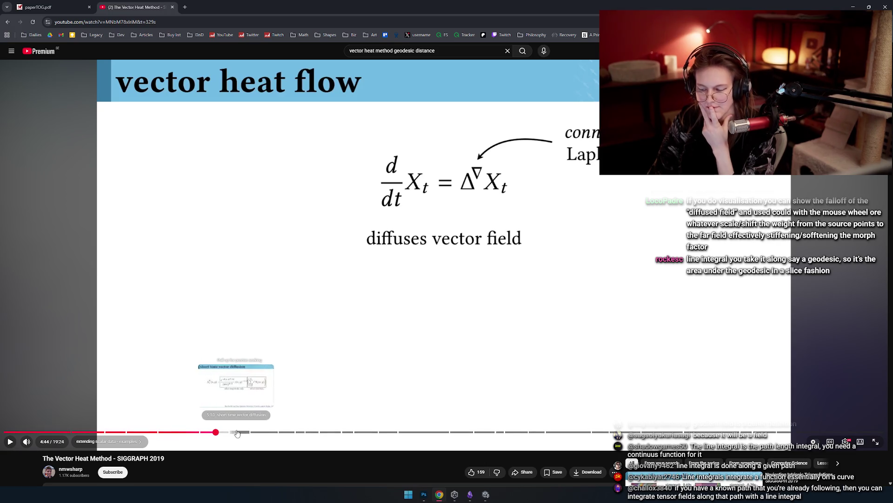
{"action": "key", "text": "alt+Left"}
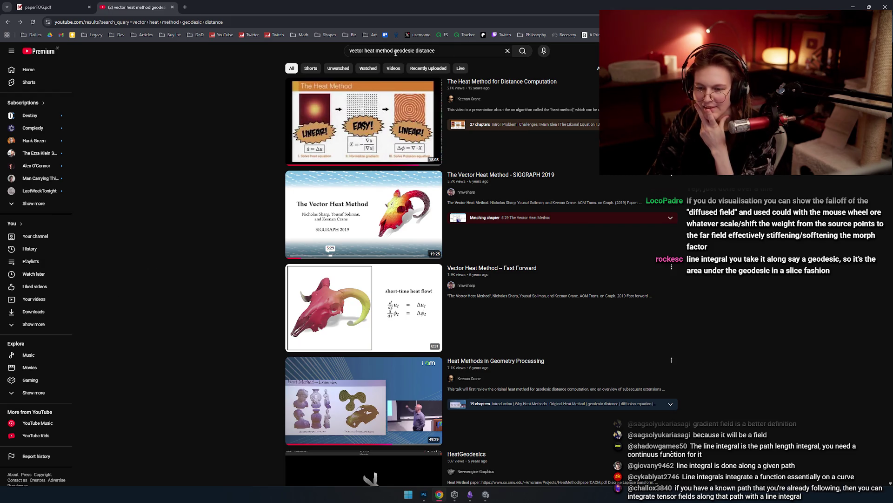
Drop 'vector' from the YouTube search and open 'The Heat Method for Distance Computation' talk.
{"action": "double_click", "coordinate": [358, 51]}
{"action": "key", "text": "BackSpace"}
{"action": "key", "text": "Return"}
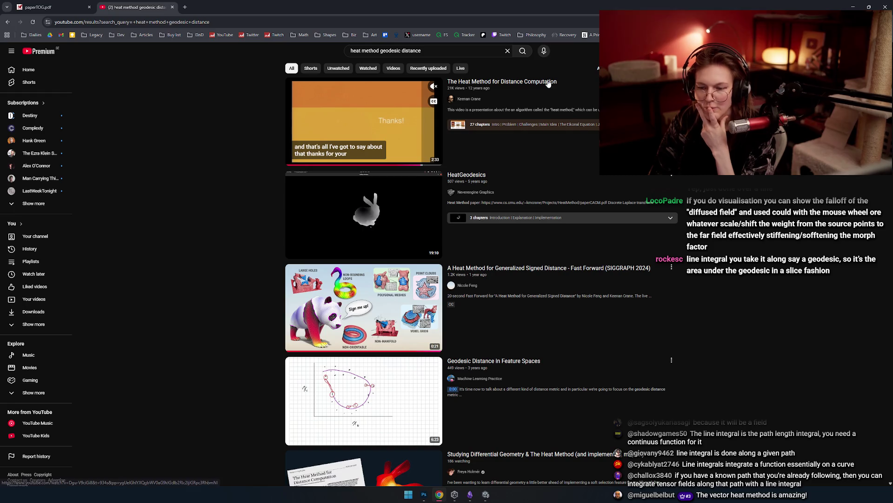
{"action": "left_click", "coordinate": [363, 139]}
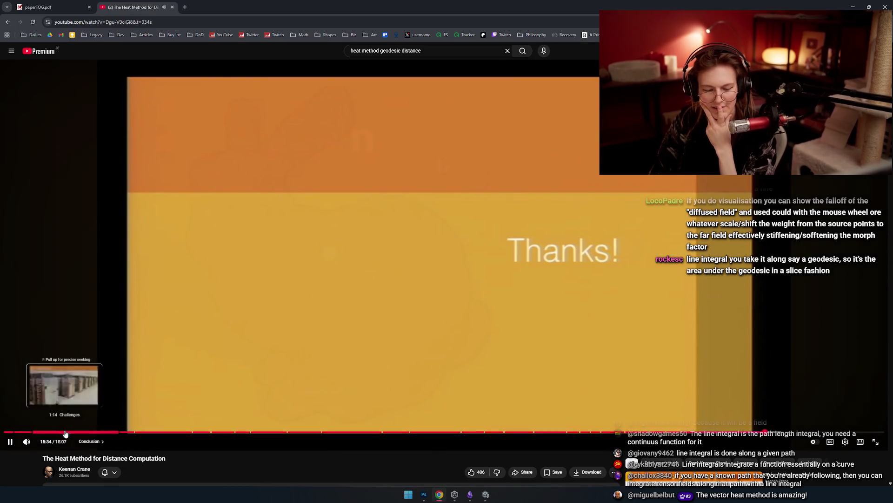
Skim the talk's timeline from Challenges through The Eikonal Equation and Varadhan's Formula to the kernel curves.
{"action": "left_click", "coordinate": [65, 431]}
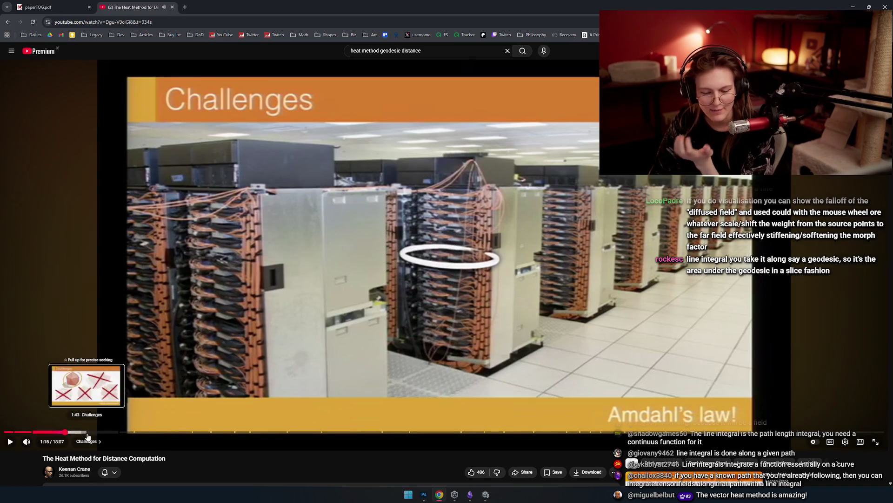
{"action": "mouse_move", "coordinate": [90, 433]}
{"action": "left_mouse_down"}
{"action": "mouse_move", "coordinate": [75, 433]}
{"action": "mouse_move", "coordinate": [134, 434]}
{"action": "left_mouse_up"}
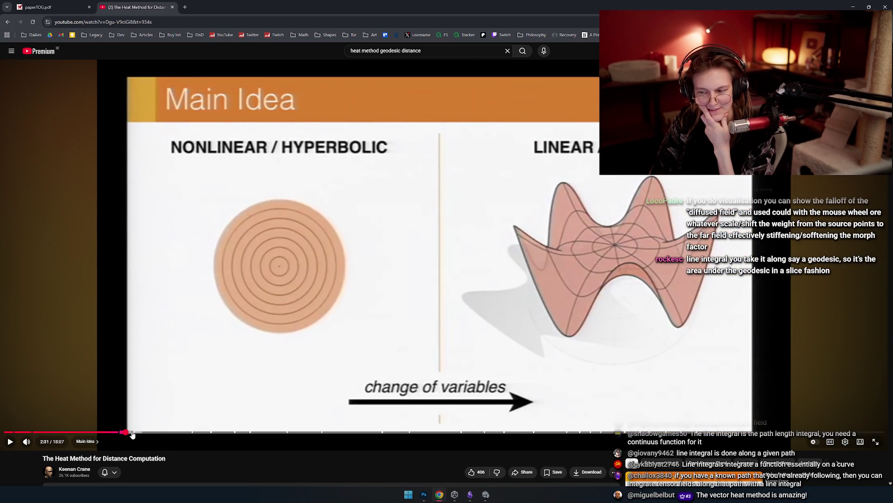
{"action": "left_click", "coordinate": [134, 433]}
{"action": "left_click", "coordinate": [143, 433]}
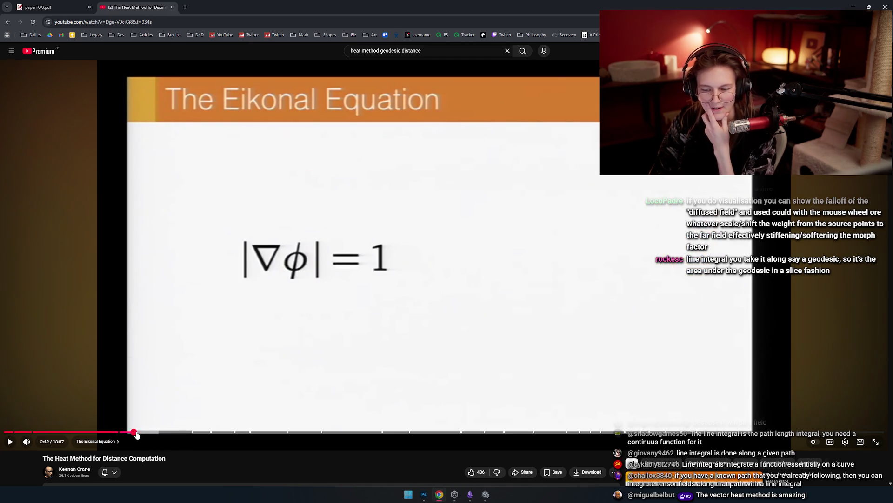
{"action": "left_click", "coordinate": [150, 433]}
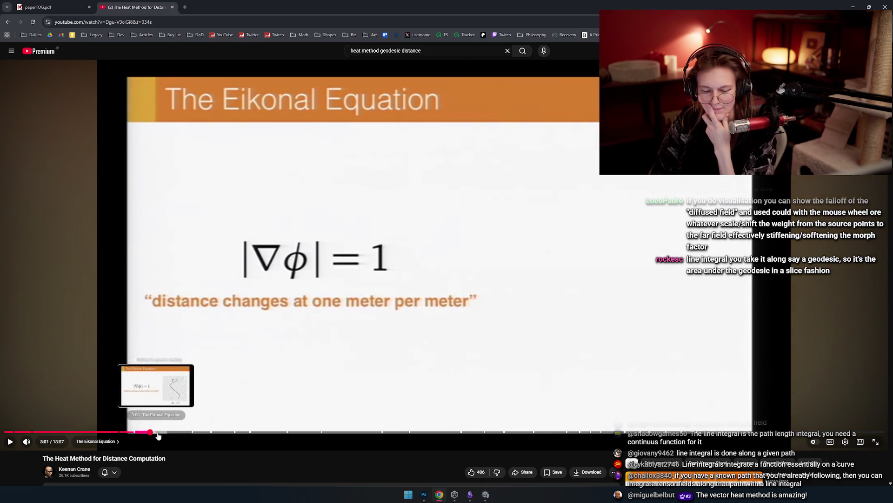
{"action": "left_click", "coordinate": [158, 432]}
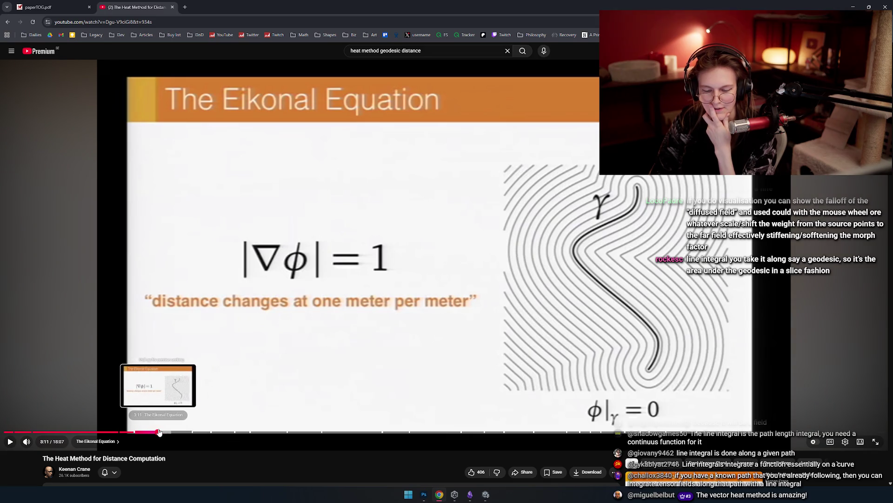
{"action": "left_click", "coordinate": [166, 432]}
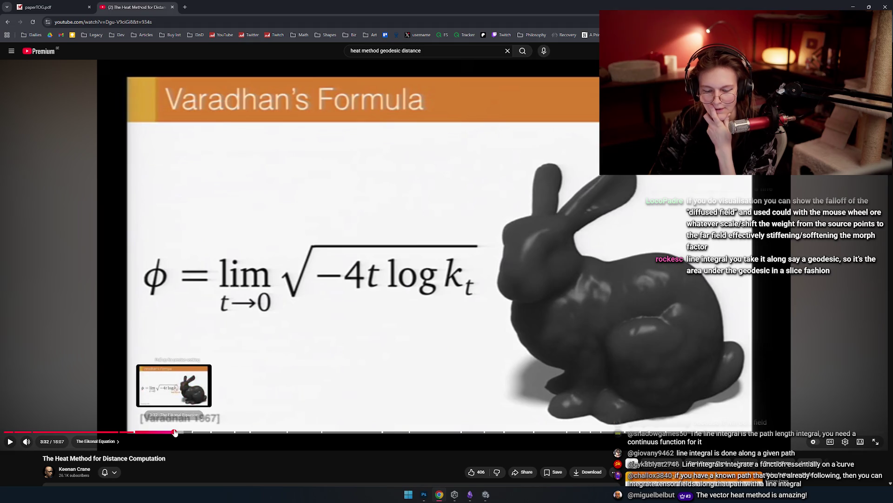
{"action": "left_click", "coordinate": [192, 433]}
{"action": "left_click", "coordinate": [194, 433]}
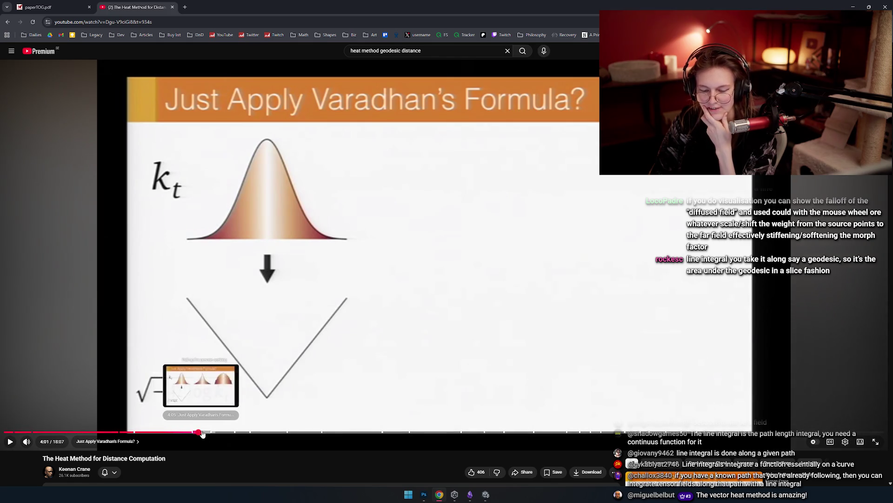
{"action": "left_click", "coordinate": [210, 433]}
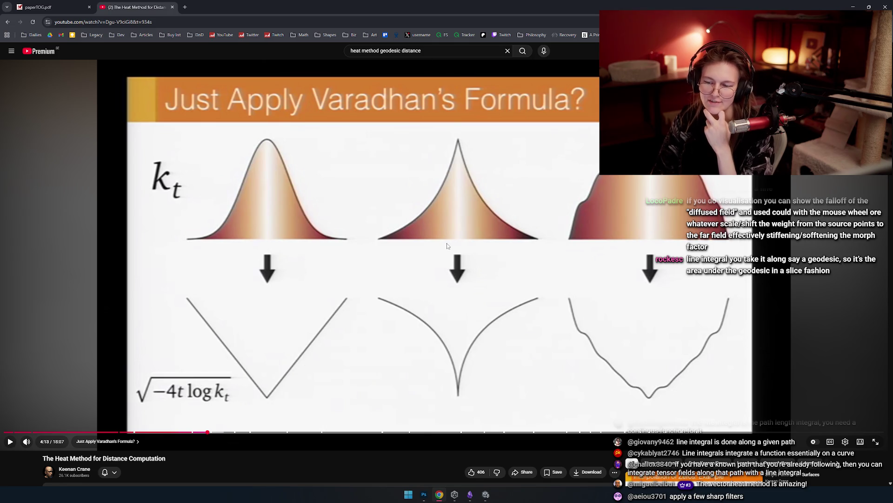
Reach the Normalizing the Gradient slide and dock the browser left, widened beside Unity.
{"action": "key", "text": "Left"}
{"action": "key", "text": "Left"}
{"action": "key", "text": "Left"}
{"action": "key", "text": "Right"}
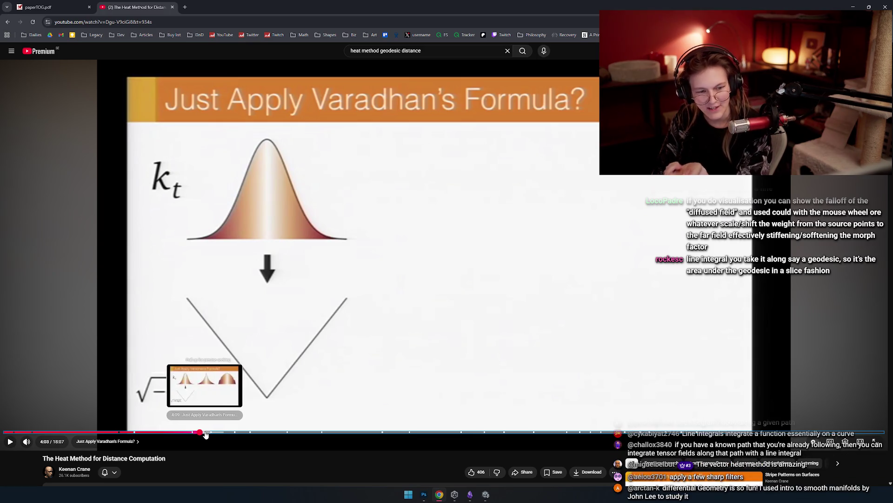
{"action": "left_click", "coordinate": [206, 433]}
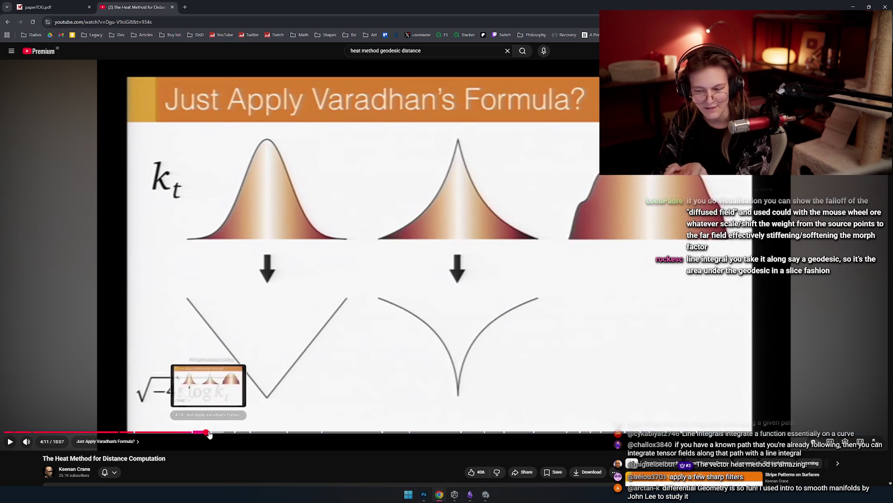
{"action": "left_click", "coordinate": [217, 433]}
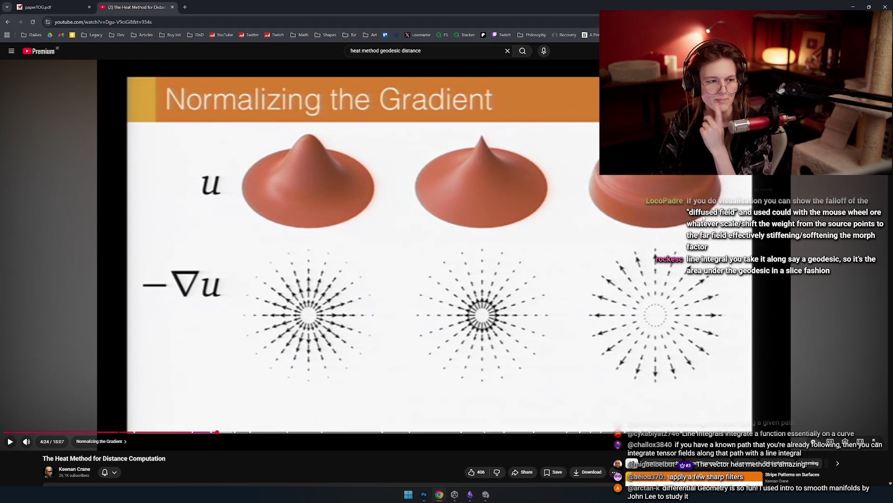
{"action": "key", "text": "super+Left"}
{"action": "left_click_drag", "start_coordinate": [447, 140], "coordinate": [591, 140]}
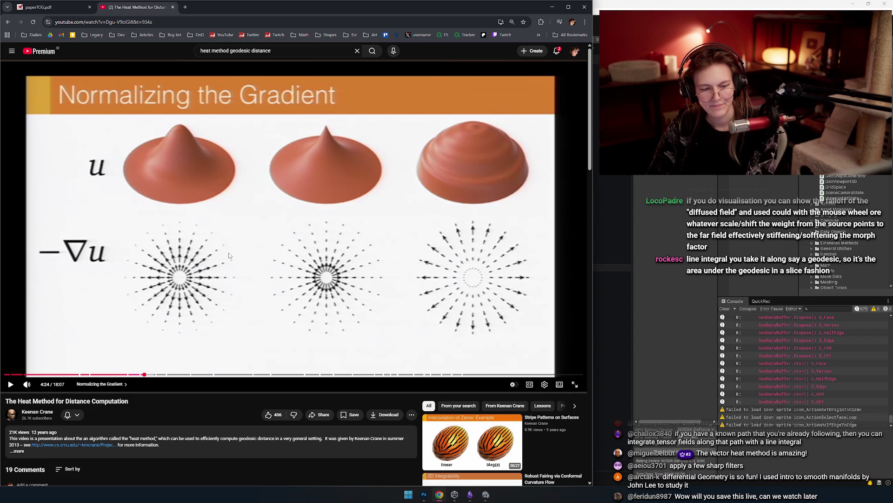
Step through the raw and normalized gradient slides to Recovering Distance with its Poisson equation.
{"action": "key", "text": "l"}
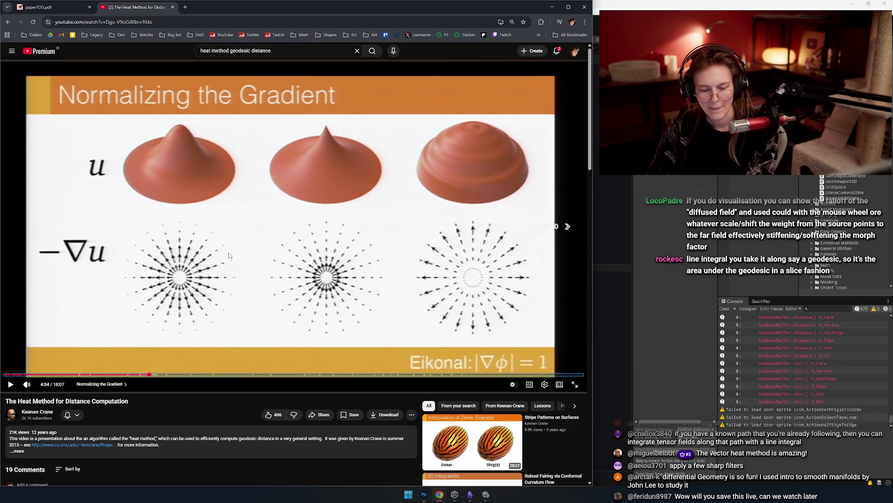
{"action": "key", "text": "Left"}
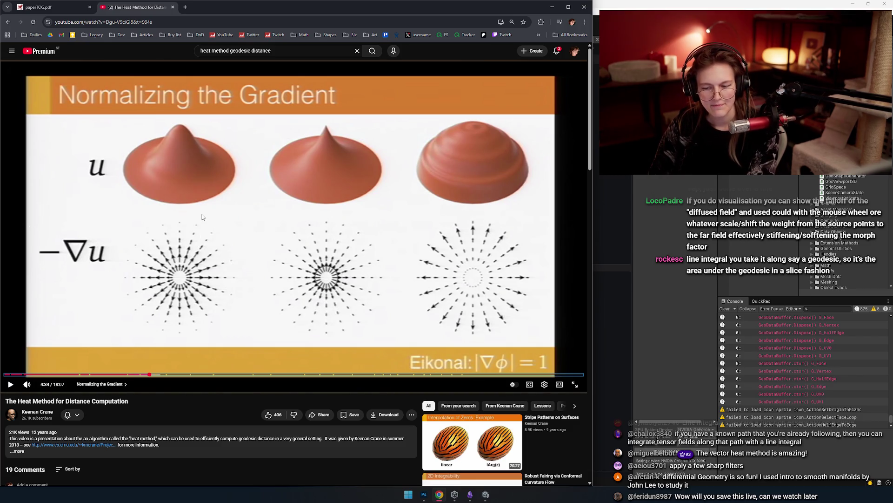
{"action": "key", "text": "Left"}
{"action": "key", "text": "Left"}
{"action": "key", "text": "Left"}
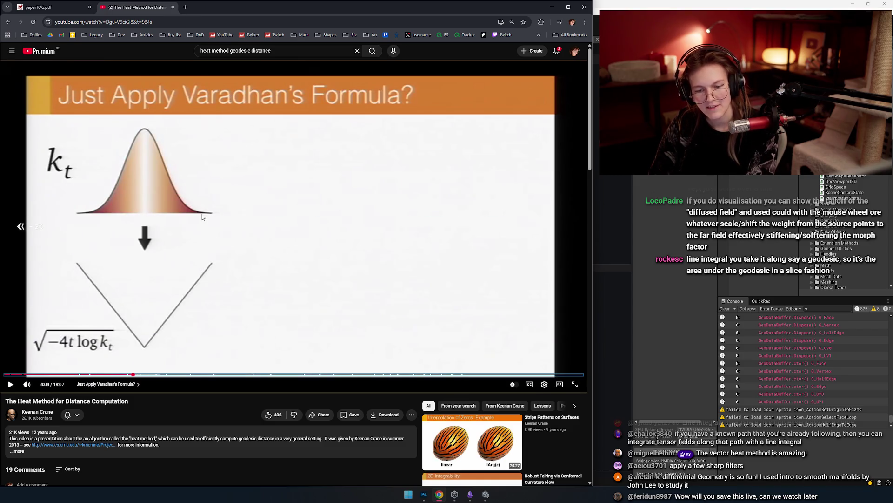
{"action": "key", "text": "Right"}
{"action": "key", "text": "Right"}
{"action": "key", "text": "Right"}
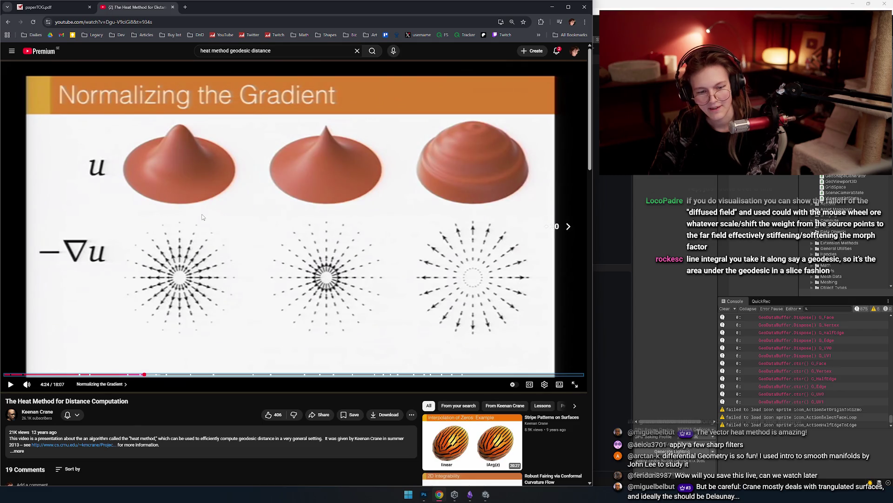
{"action": "key", "text": "Right"}
{"action": "key", "text": "Right"}
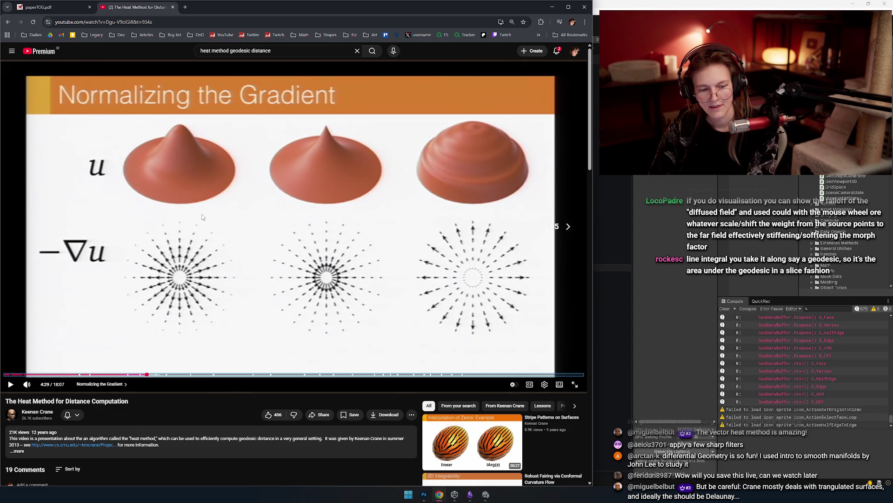
{"action": "key", "text": "Right"}
{"action": "key", "text": "Left"}
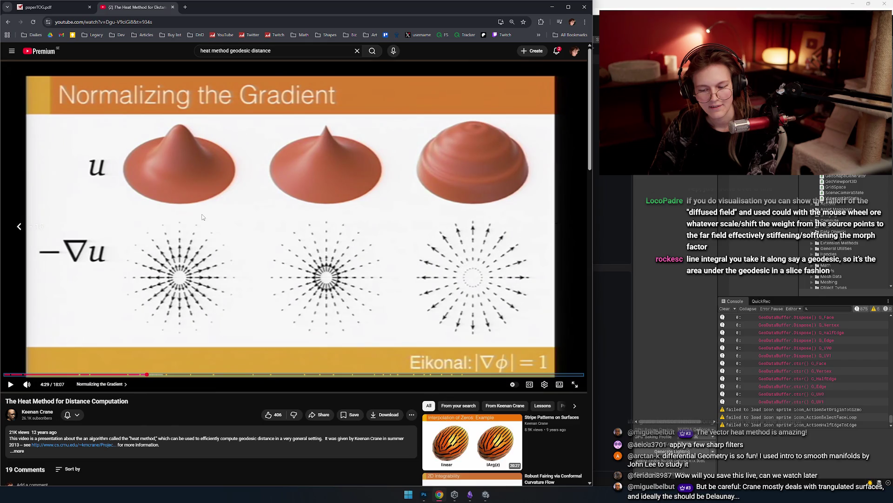
{"action": "key", "text": "Right"}
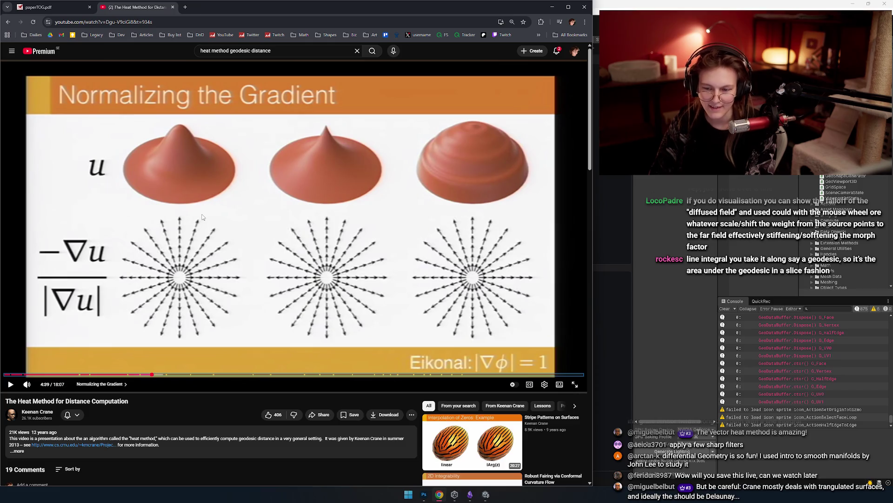
{"action": "key", "text": "Right"}
{"action": "key", "text": "Right"}
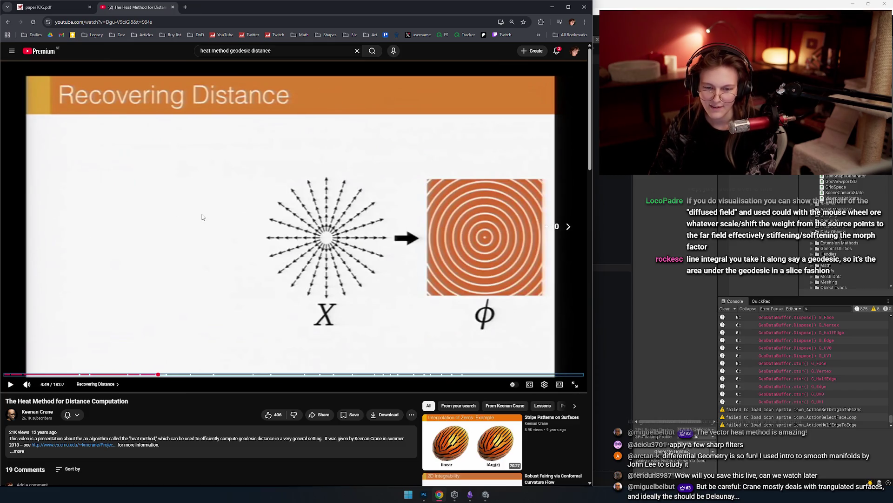
{"action": "key", "text": "Right"}
{"action": "key", "text": "Right"}
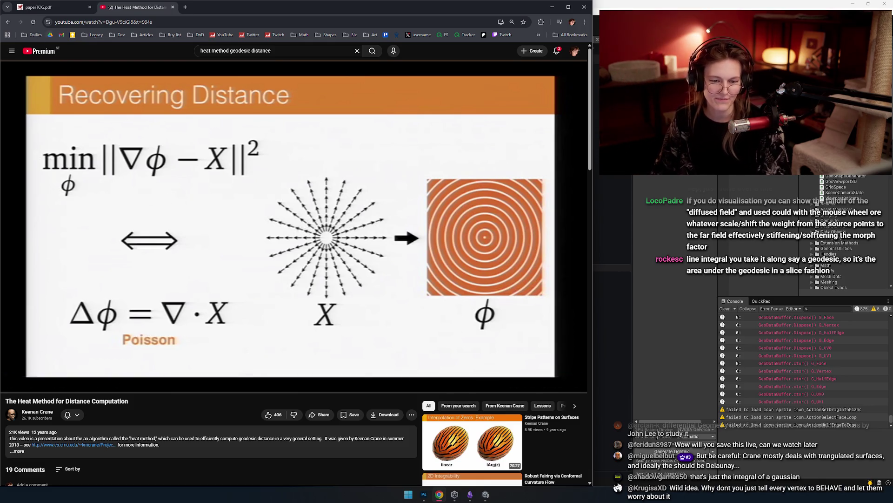
{"action": "mouse_move", "coordinate": [178, 144]}
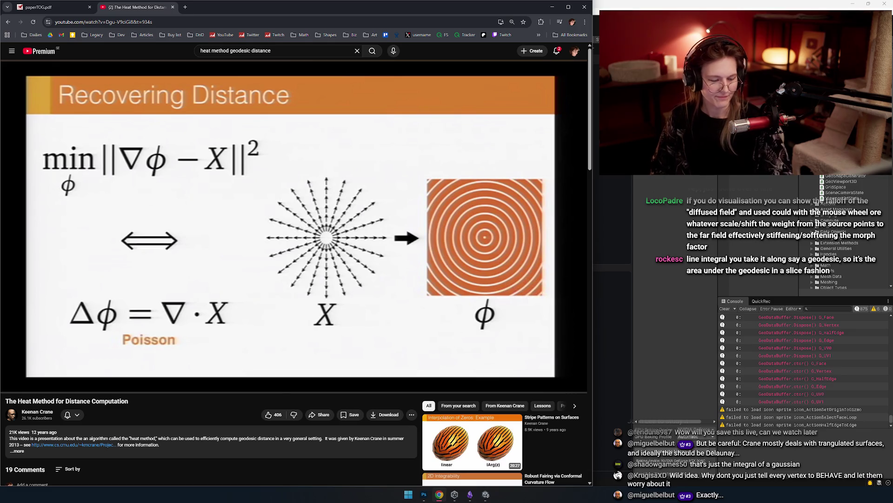
Rewind the talk to The Heat Method overview, then step forward again to Recovering Distance.
{"action": "key", "text": "space"}
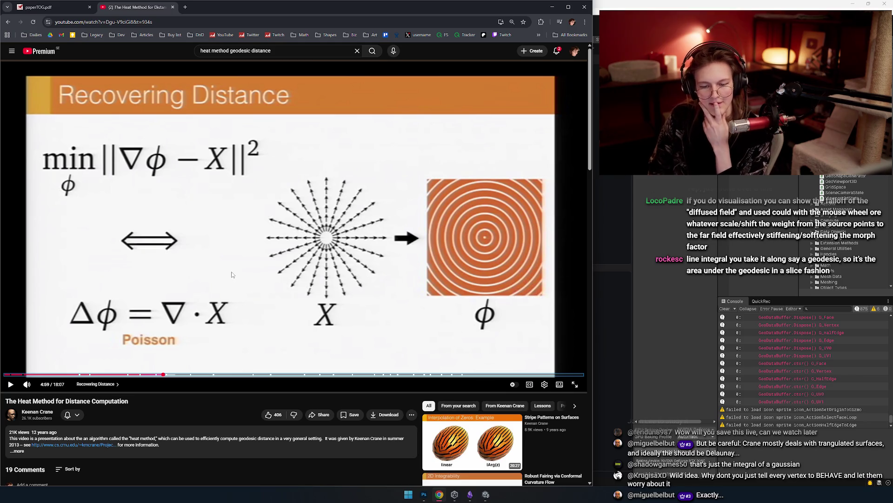
{"action": "key", "text": "Left"}
{"action": "key", "text": "Left"}
{"action": "key", "text": "Left"}
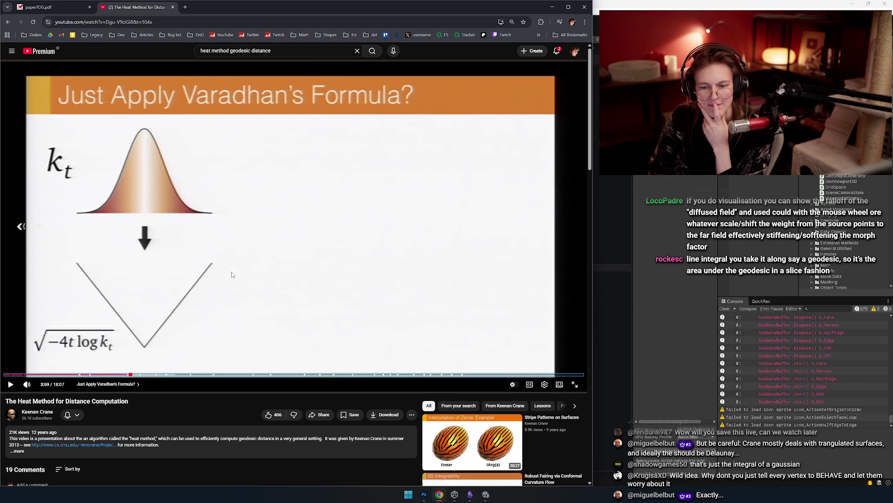
{"action": "key", "text": "Left"}
{"action": "key", "text": "Left"}
{"action": "key", "text": "Left"}
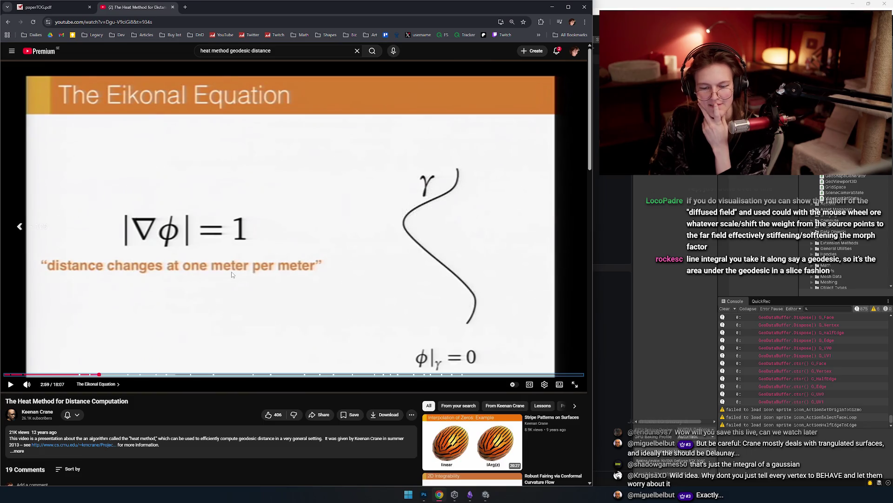
{"action": "key", "text": "Left"}
{"action": "key", "text": "Left"}
{"action": "key", "text": "Left"}
{"action": "key", "text": "Left"}
{"action": "key", "text": "Left"}
{"action": "key", "text": "Right"}
{"action": "key", "text": "Right"}
{"action": "key", "text": "Left"}
{"action": "key", "text": "Left"}
{"action": "key", "text": "Left"}
{"action": "key", "text": "Right"}
{"action": "key", "text": "Right"}
{"action": "key", "text": "Right"}
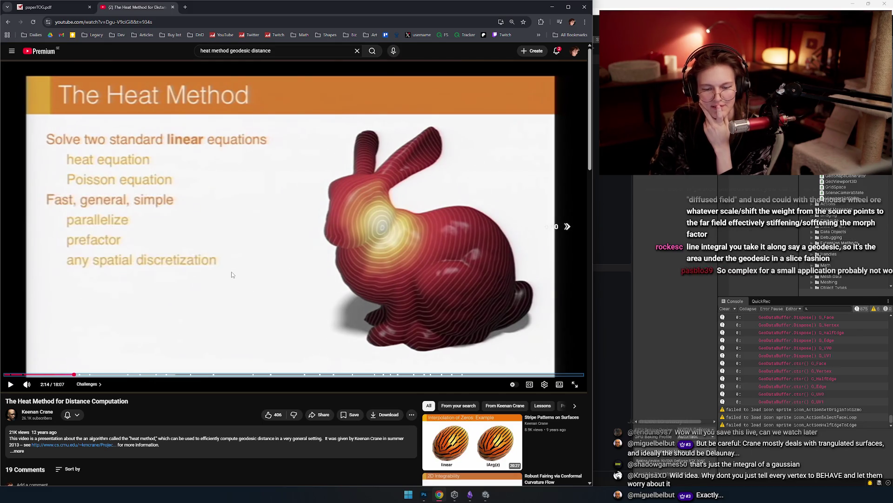
{"action": "key", "text": "Right"}
{"action": "key", "text": "Right"}
{"action": "key", "text": "Right"}
{"action": "key", "text": "Right"}
{"action": "key", "text": "Right"}
{"action": "key", "text": "Right"}
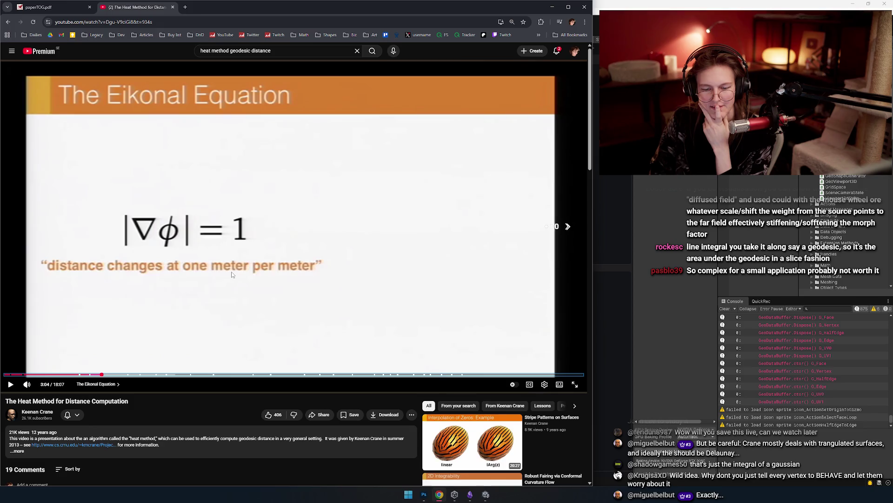
{"action": "key", "text": "Right"}
{"action": "key", "text": "Right"}
{"action": "key", "text": "Right"}
{"action": "key", "text": "Right"}
{"action": "key", "text": "Right"}
{"action": "key", "text": "Right"}
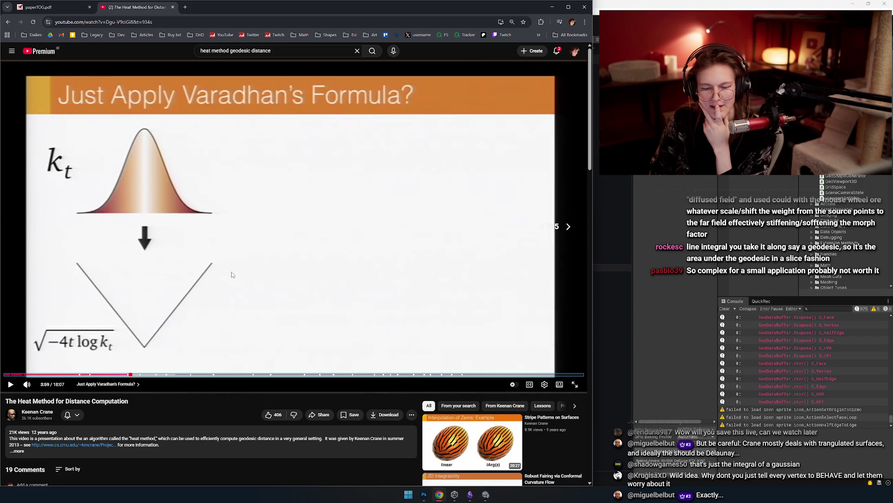
{"action": "key", "text": "Right"}
{"action": "key", "text": "Right"}
{"action": "key", "text": "Right"}
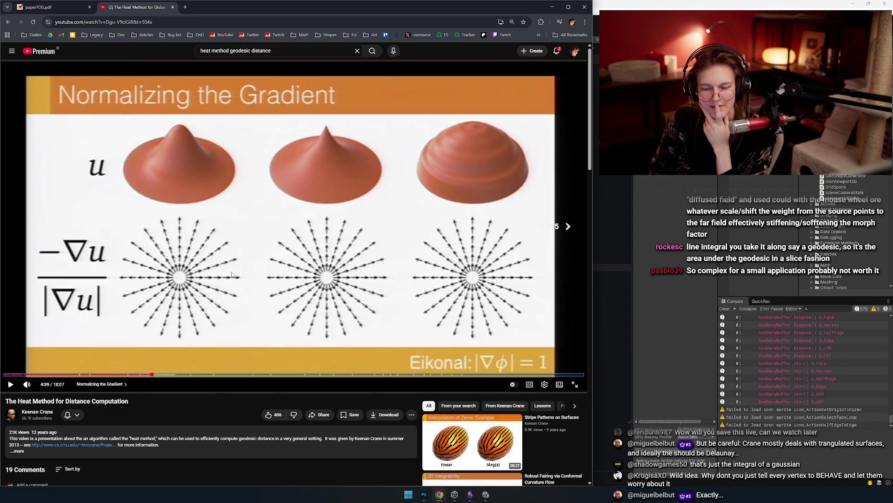
{"action": "key", "text": "Right"}
{"action": "key", "text": "Right"}
{"action": "key", "text": "Right"}
{"action": "key", "text": "Left"}
{"action": "key", "text": "Left"}
{"action": "key", "text": "Left"}
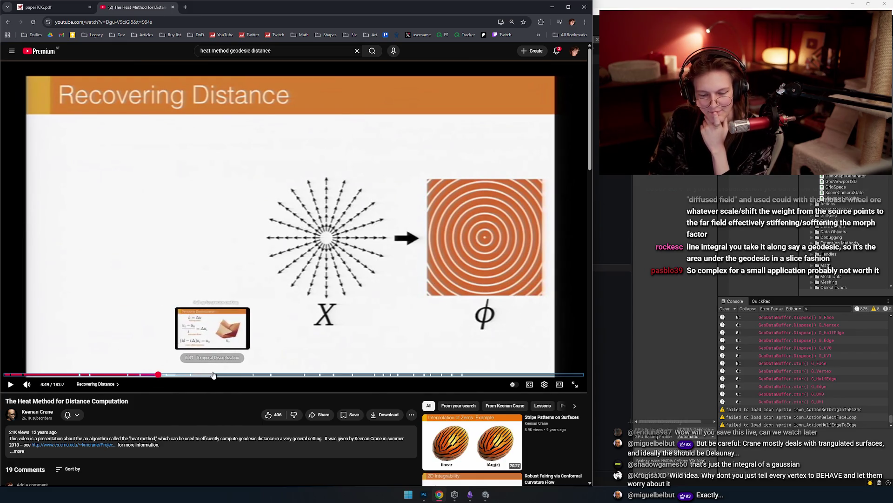
Skim Optimal t and the results slides to Smoothed Distance, then switch to the paperTOG.pdf tab.
{"action": "left_click", "coordinate": [229, 375]}
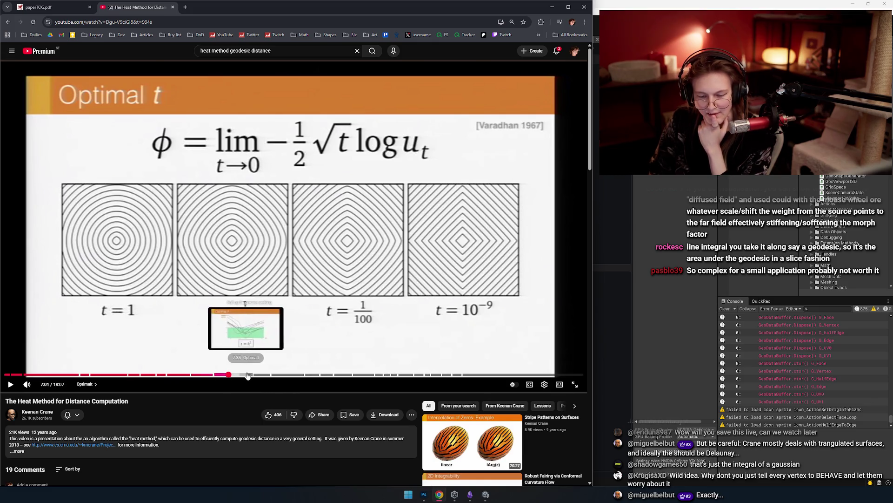
{"action": "left_click", "coordinate": [248, 375]}
{"action": "key", "text": "l"}
{"action": "key", "text": "l"}
{"action": "key", "text": "l"}
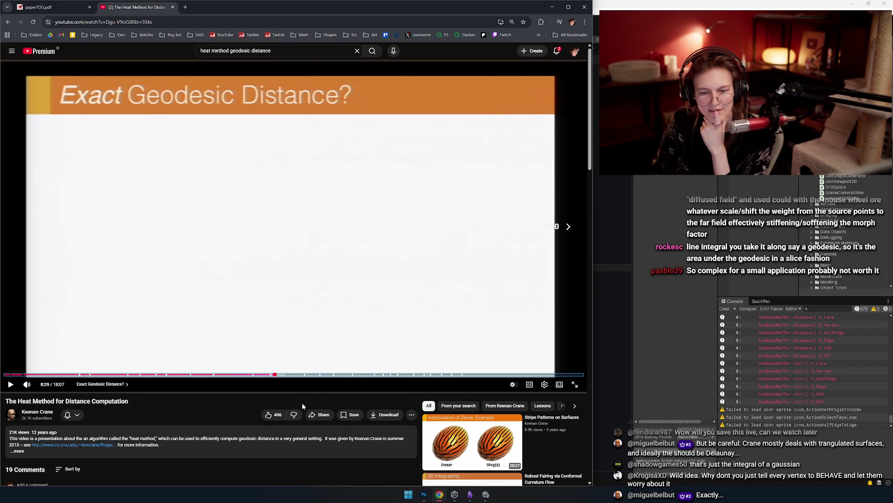
{"action": "key", "text": "Right"}
{"action": "key", "text": "Right"}
{"action": "key", "text": "Right"}
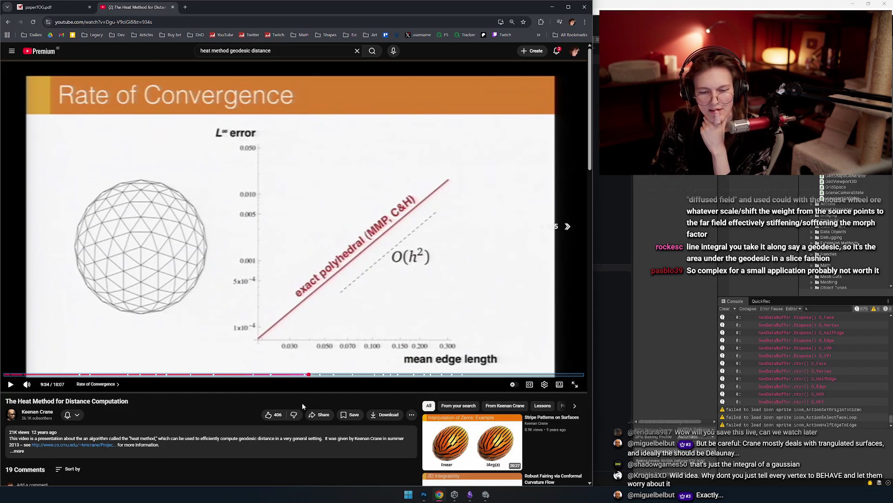
{"action": "key", "text": "Right"}
{"action": "key", "text": "Right"}
{"action": "key", "text": "Right"}
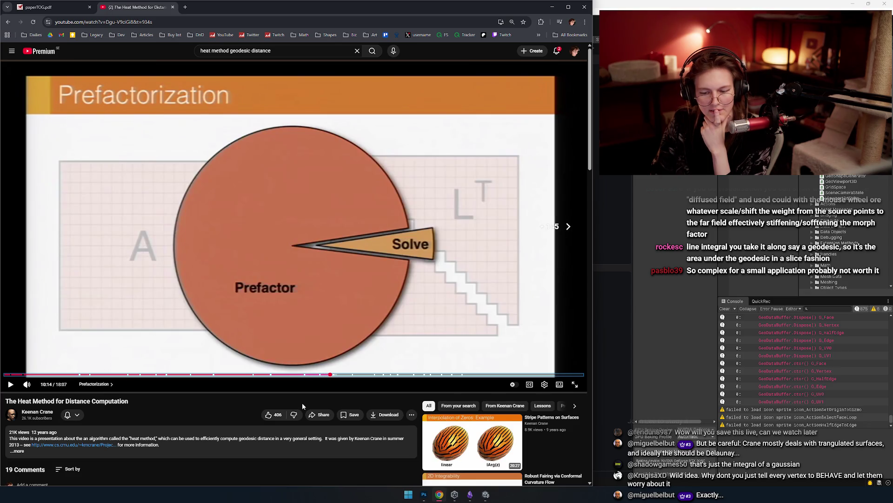
{"action": "key", "text": "Right"}
{"action": "key", "text": "Right"}
{"action": "key", "text": "Right"}
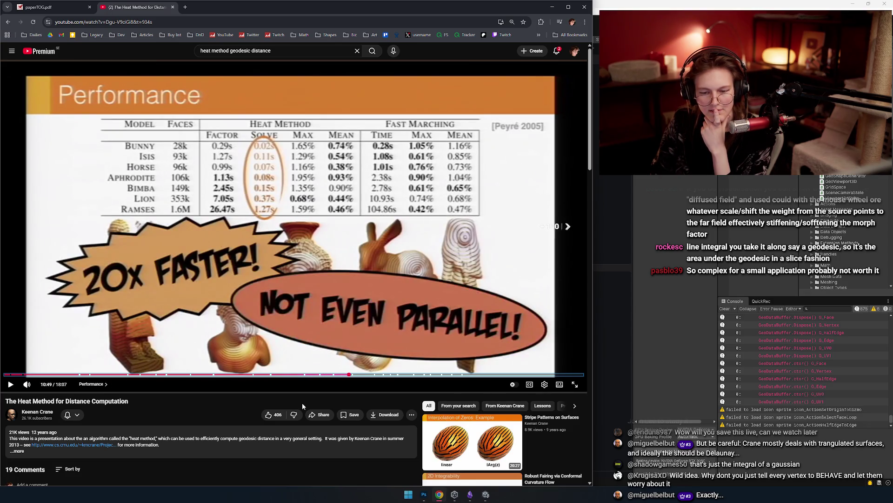
{"action": "key", "text": "Right"}
{"action": "key", "text": "Right"}
{"action": "key", "text": "Right"}
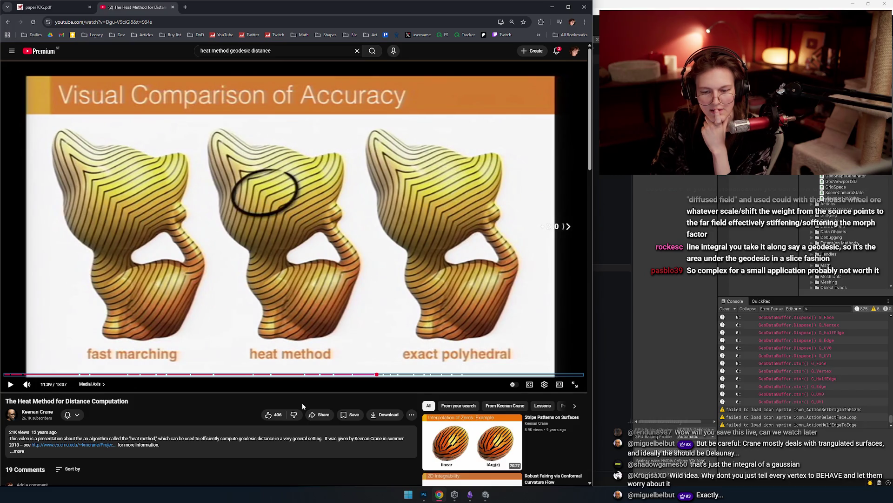
{"action": "key", "text": "Right"}
{"action": "key", "text": "Right"}
{"action": "key", "text": "Right"}
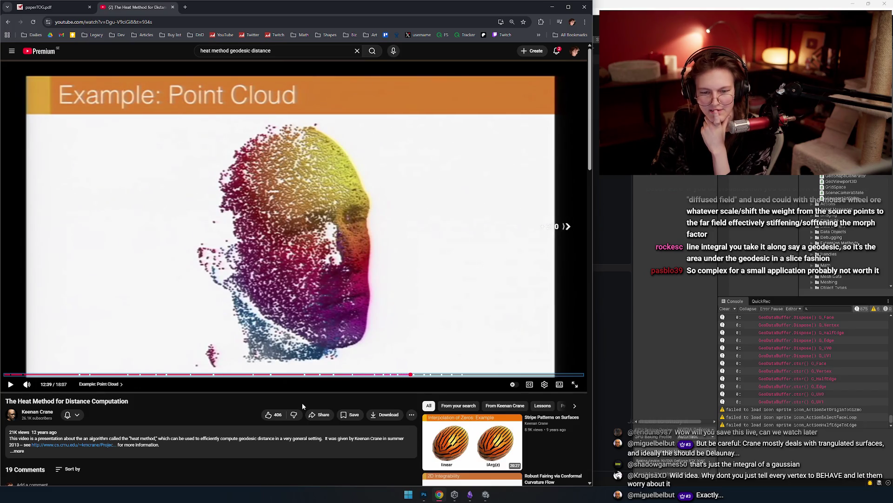
{"action": "key", "text": "Right"}
{"action": "key", "text": "Right"}
{"action": "key", "text": "Right"}
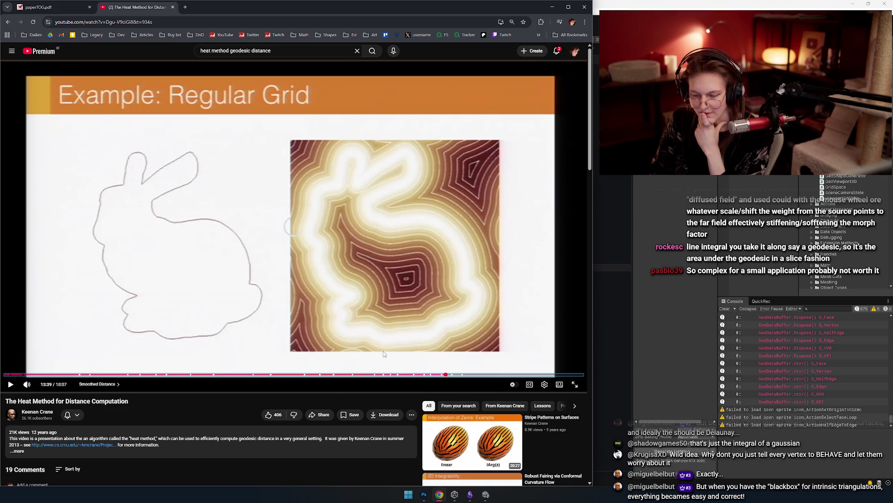
{"action": "left_click", "coordinate": [446, 375]}
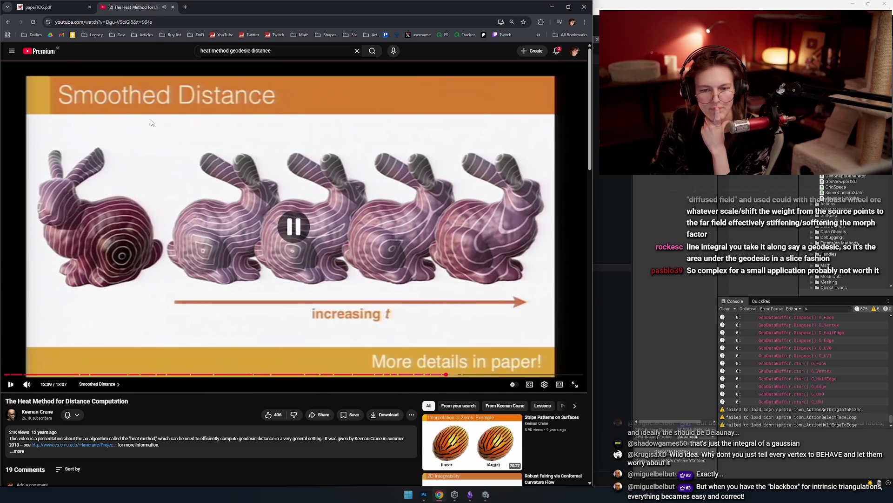
{"action": "left_click", "coordinate": [54, 7]}
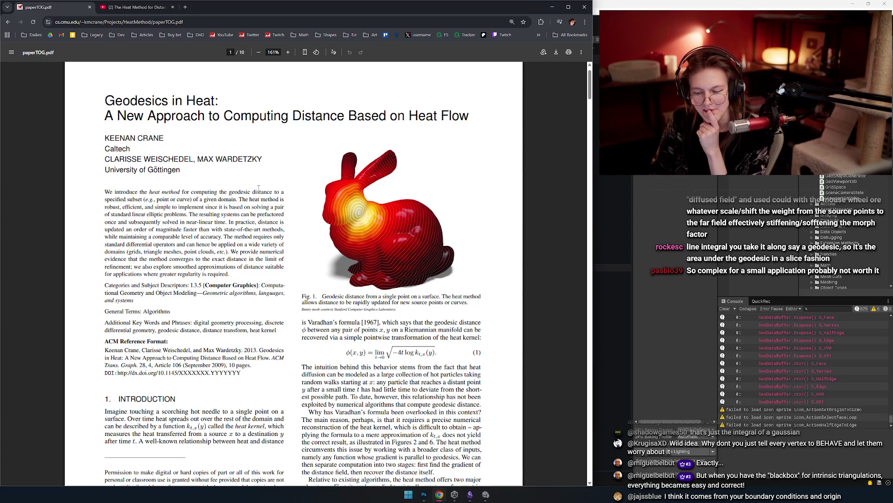
Scroll the Geodesics in Heat paper between pages 2 and 3, settling on 2. Related Work.
{"action": "scroll", "coordinate": [226, 258], "scroll_direction": "down", "scroll_amount": 2}
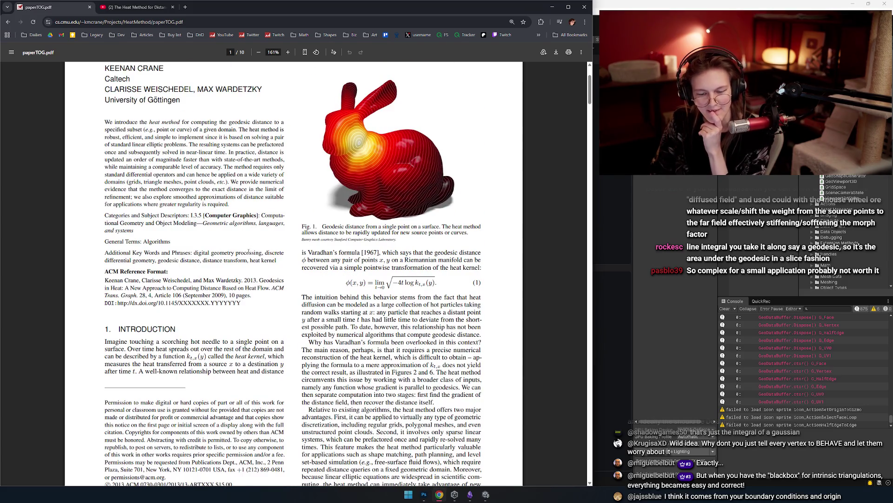
{"action": "scroll", "coordinate": [286, 238], "scroll_direction": "down", "scroll_amount": 6}
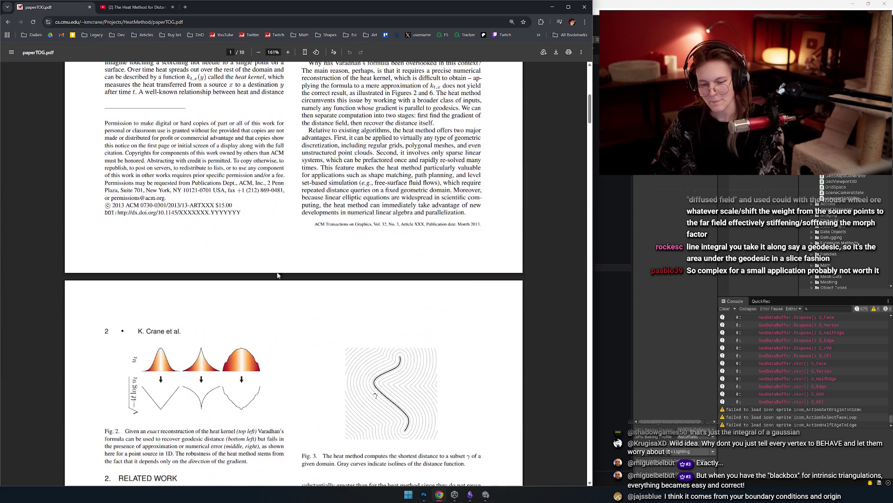
{"action": "scroll", "coordinate": [286, 238], "scroll_direction": "down", "scroll_amount": 1}
{"action": "scroll", "coordinate": [250, 194], "scroll_direction": "down", "scroll_amount": 4}
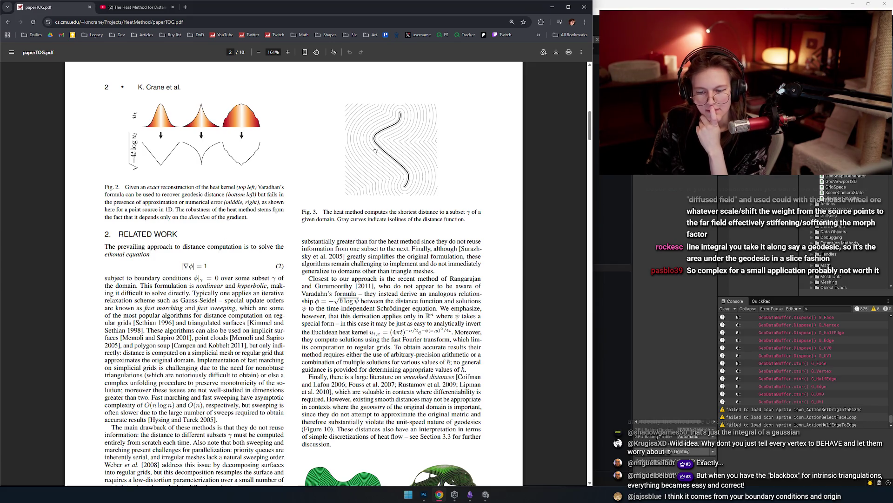
{"action": "scroll", "coordinate": [277, 212], "scroll_direction": "down", "scroll_amount": 4}
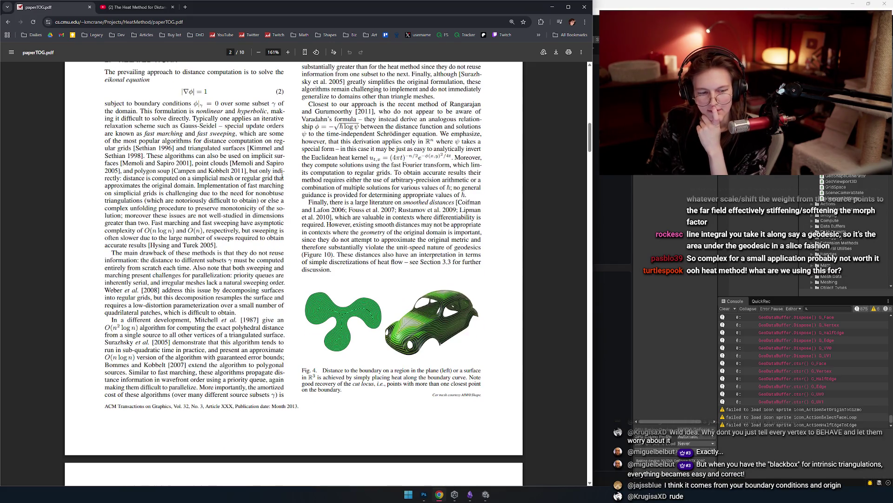
{"action": "scroll", "coordinate": [249, 174], "scroll_direction": "up", "scroll_amount": 3}
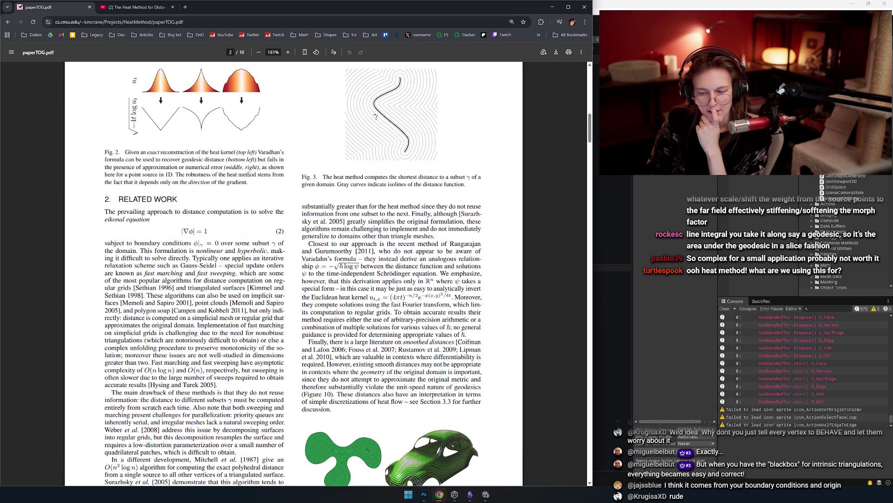
{"action": "scroll", "coordinate": [244, 182], "scroll_direction": "down", "scroll_amount": 5}
{"action": "scroll", "coordinate": [243, 182], "scroll_direction": "up", "scroll_amount": 3}
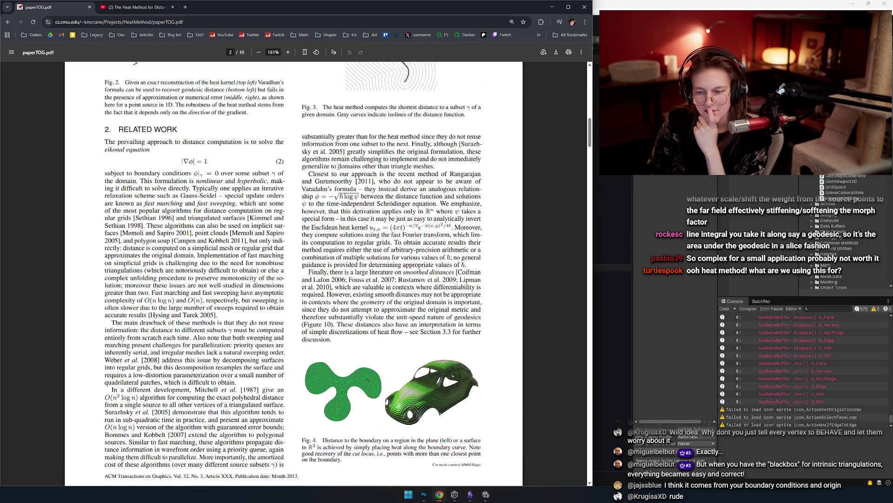
{"action": "scroll", "coordinate": [339, 169], "scroll_direction": "down", "scroll_amount": 10}
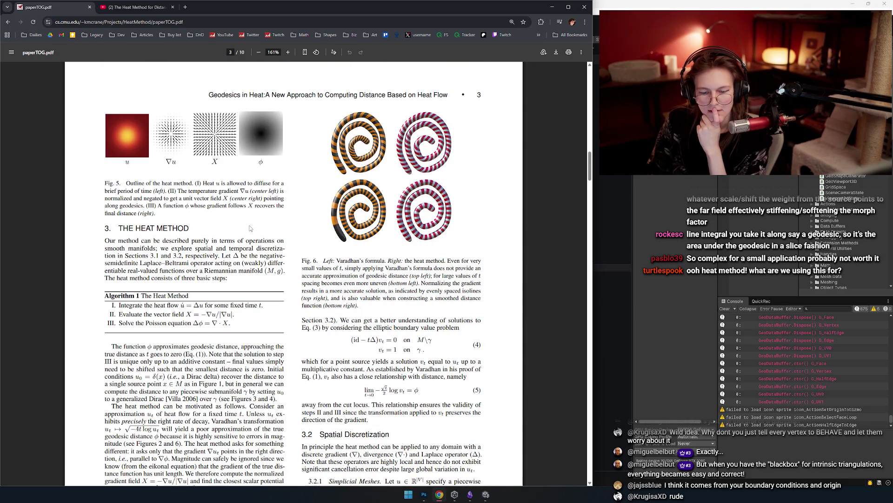
{"action": "scroll", "coordinate": [240, 214], "scroll_direction": "up", "scroll_amount": 10}
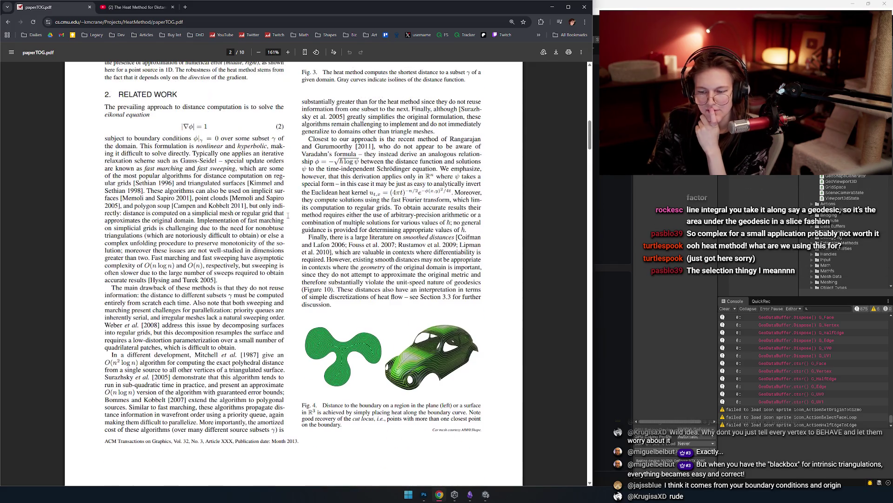
{"action": "scroll", "coordinate": [329, 201], "scroll_direction": "up", "scroll_amount": 1}
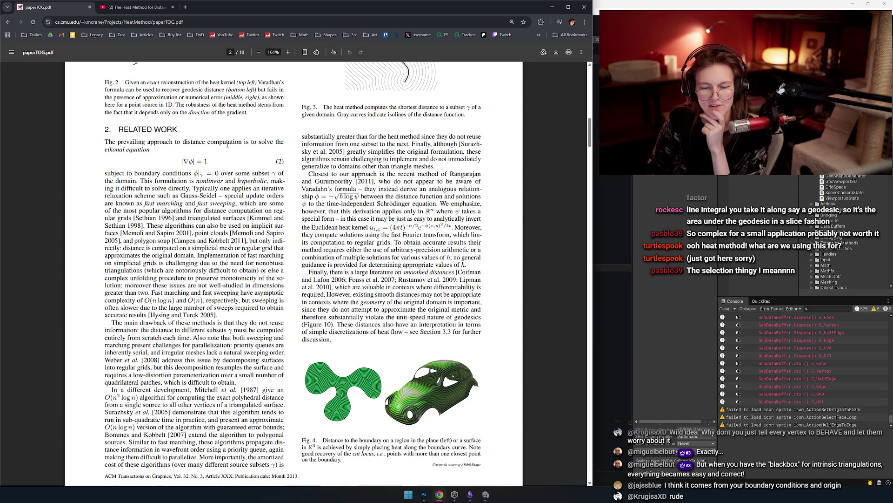
Highlight the eikonal equation |∇φ| = 1 and its boundary-condition lines in Related Work.
{"action": "double_click", "coordinate": [196, 142]}
{"action": "scroll", "coordinate": [195, 142], "scroll_direction": "up", "scroll_amount": 5}
{"action": "left_click_drag", "start_coordinate": [235, 202], "coordinate": [22, 177]}
{"action": "left_click", "coordinate": [131, 156]}
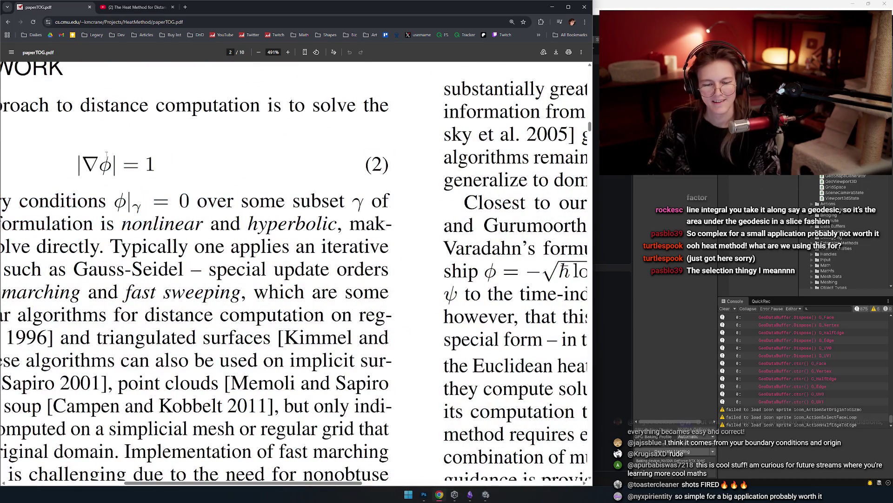
{"action": "mouse_move", "coordinate": [80, 165]}
{"action": "left_mouse_down"}
{"action": "mouse_move", "coordinate": [161, 165]}
{"action": "mouse_move", "coordinate": [78, 166]}
{"action": "left_mouse_up"}
{"action": "left_click", "coordinate": [161, 165]}
{"action": "left_click", "coordinate": [119, 171]}
{"action": "left_click_drag", "start_coordinate": [152, 171], "coordinate": [80, 166]}
{"action": "left_click", "coordinate": [80, 166]}
{"action": "left_click_drag", "start_coordinate": [148, 186], "coordinate": [291, 249]}
{"action": "left_click", "coordinate": [291, 200]}
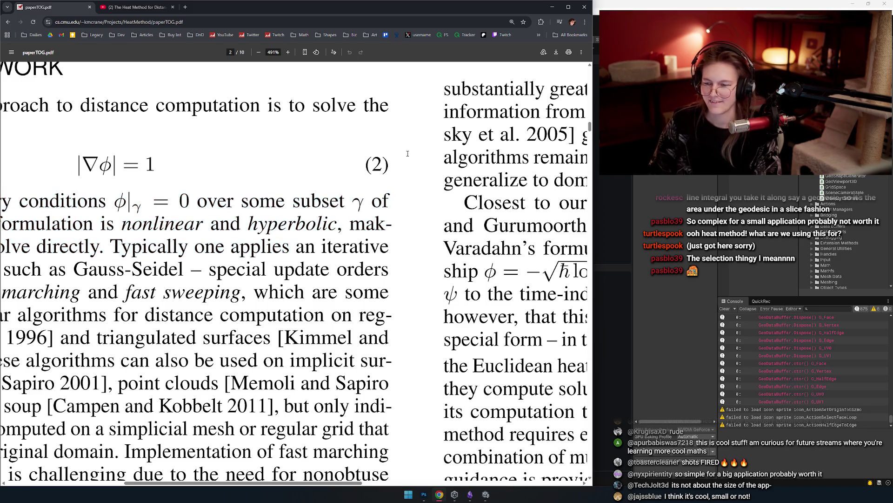
{"action": "left_click_drag", "start_coordinate": [292, 198], "coordinate": [286, 197]}
Scroll down to page 3's Fig. 5 and Section 3, The Heat Method.
{"action": "scroll", "coordinate": [326, 184], "scroll_direction": "down", "scroll_amount": 2}
{"action": "scroll", "coordinate": [394, 172], "scroll_direction": "down", "scroll_amount": 1}
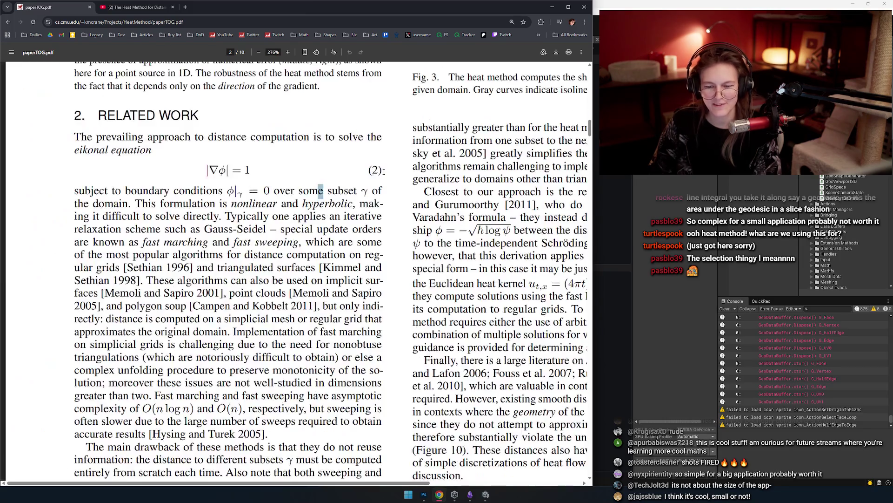
{"action": "left_click", "coordinate": [262, 173]}
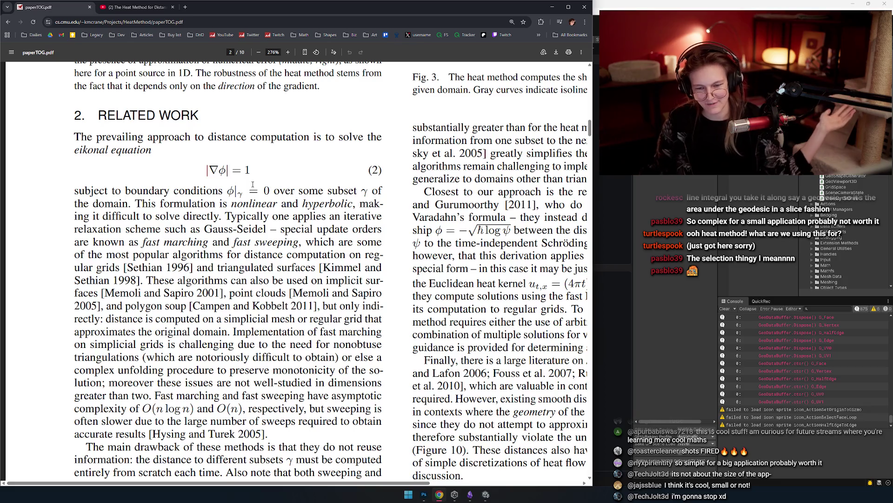
{"action": "scroll", "coordinate": [339, 264], "scroll_direction": "down", "scroll_amount": 3}
{"action": "scroll", "coordinate": [339, 263], "scroll_direction": "down", "scroll_amount": 5}
{"action": "scroll", "coordinate": [308, 278], "scroll_direction": "up", "scroll_amount": 10}
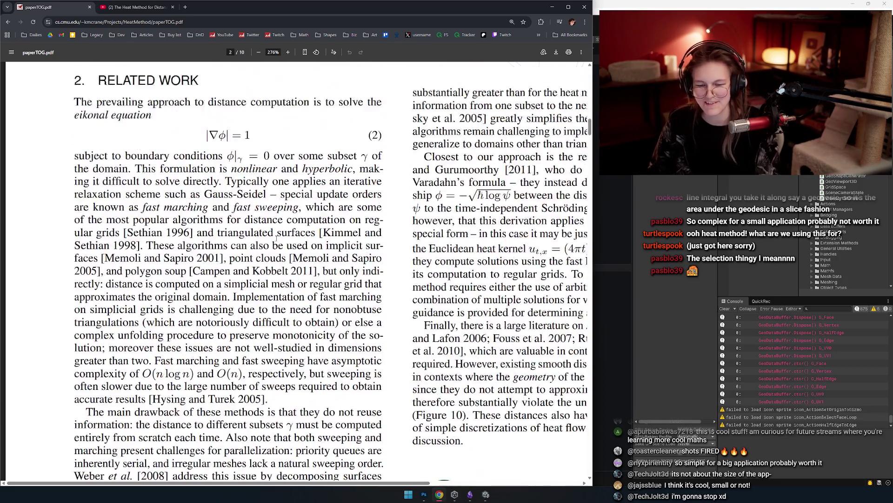
{"action": "scroll", "coordinate": [307, 278], "scroll_direction": "down", "scroll_amount": 20}
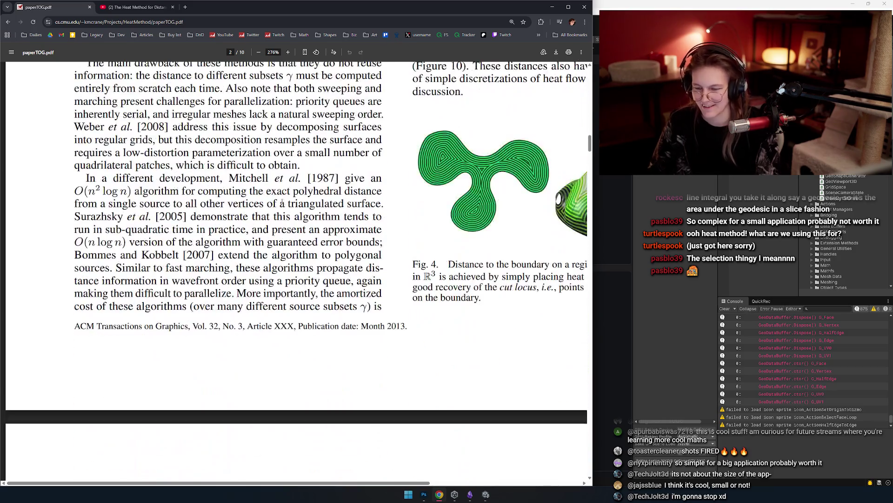
{"action": "scroll", "coordinate": [281, 192], "scroll_direction": "down", "scroll_amount": 2}
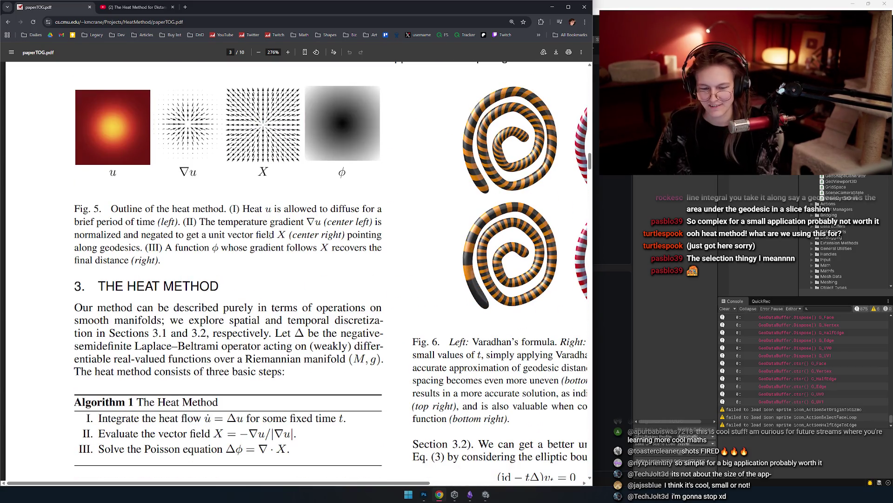
Zoom into Fig. 5, then scroll down to Algorithm 1's three steps.
{"action": "scroll", "coordinate": [280, 247], "scroll_direction": "down", "scroll_amount": 2}
{"action": "scroll", "coordinate": [291, 235], "scroll_direction": "up", "scroll_amount": 2}
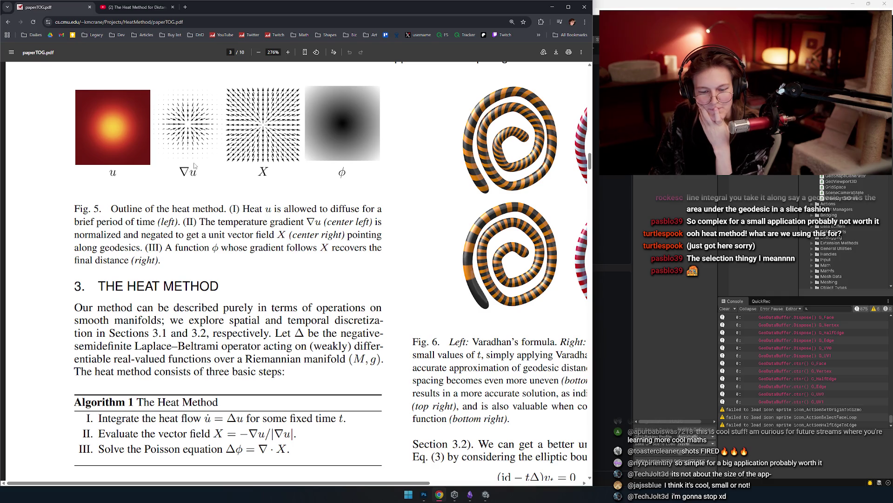
{"action": "scroll", "coordinate": [241, 256], "scroll_direction": "up", "scroll_amount": 1}
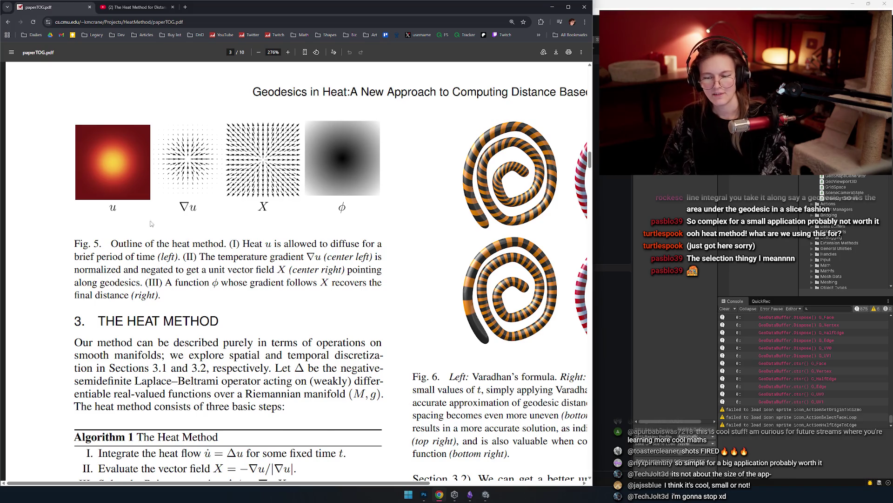
{"action": "scroll", "coordinate": [154, 224], "scroll_direction": "up", "scroll_amount": 2, "text": "ctrl"}
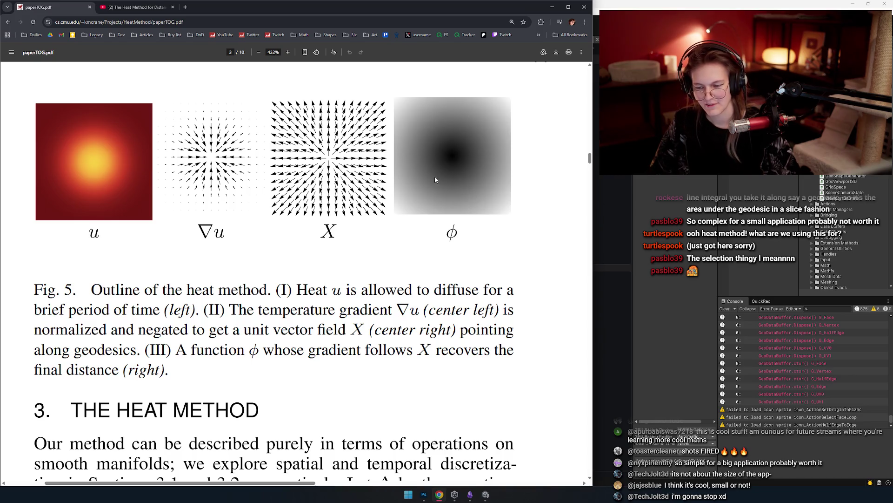
{"action": "scroll", "coordinate": [299, 224], "scroll_direction": "down", "scroll_amount": 1}
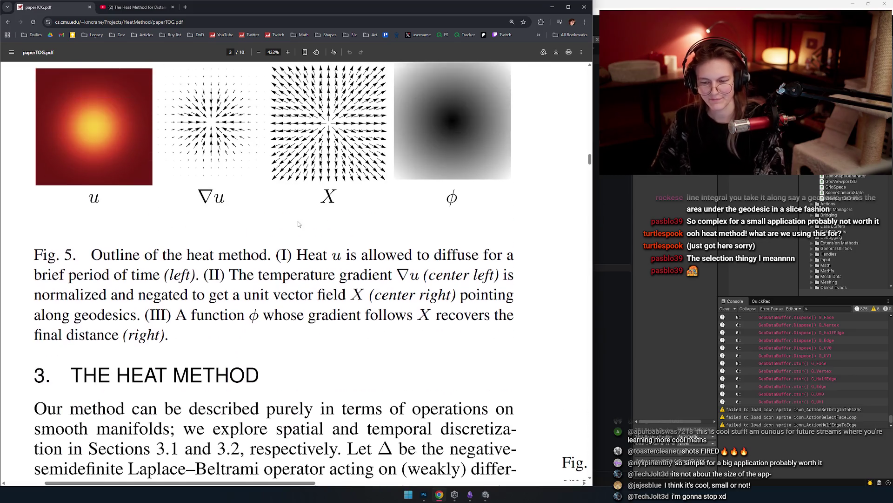
{"action": "scroll", "coordinate": [300, 223], "scroll_direction": "down", "scroll_amount": 2, "text": "ctrl"}
{"action": "scroll", "coordinate": [300, 225], "scroll_direction": "down", "scroll_amount": 2}
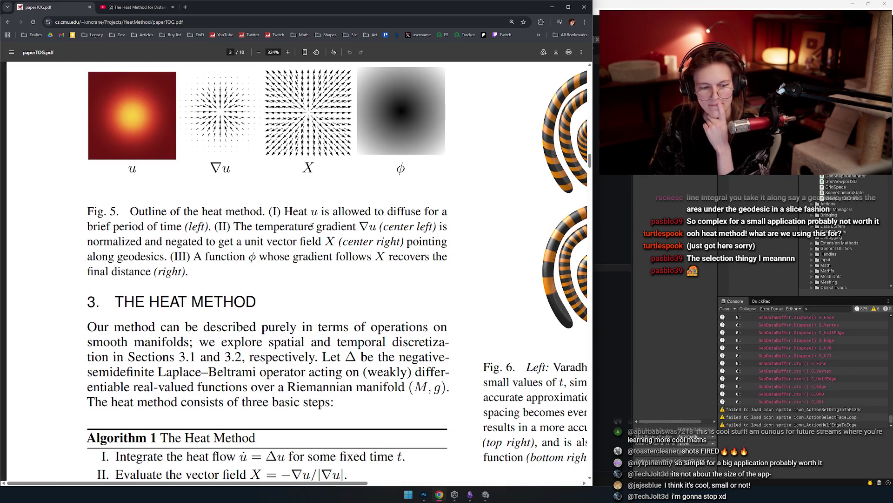
{"action": "scroll", "coordinate": [313, 226], "scroll_direction": "down", "scroll_amount": 3}
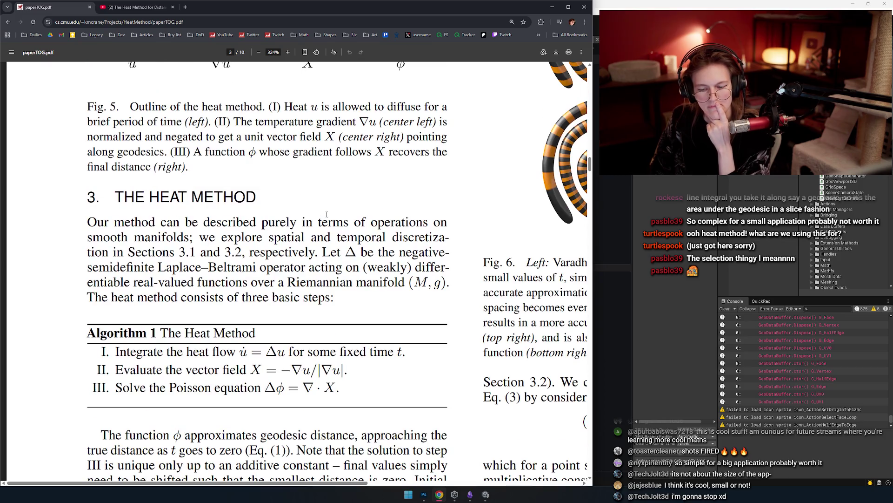
{"action": "scroll", "coordinate": [327, 214], "scroll_direction": "down", "scroll_amount": 4}
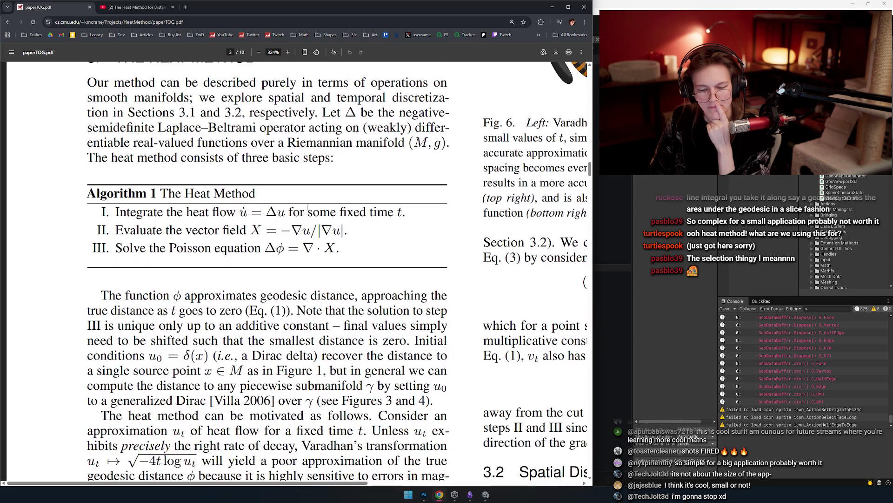
Highlight the heat flow equation and u̇ symbol in Algorithm 1's step I.
{"action": "left_click_drag", "start_coordinate": [130, 213], "coordinate": [301, 221]}
{"action": "left_click", "coordinate": [301, 221]}
{"action": "left_click_drag", "start_coordinate": [242, 212], "coordinate": [336, 213]}
{"action": "left_click", "coordinate": [336, 213]}
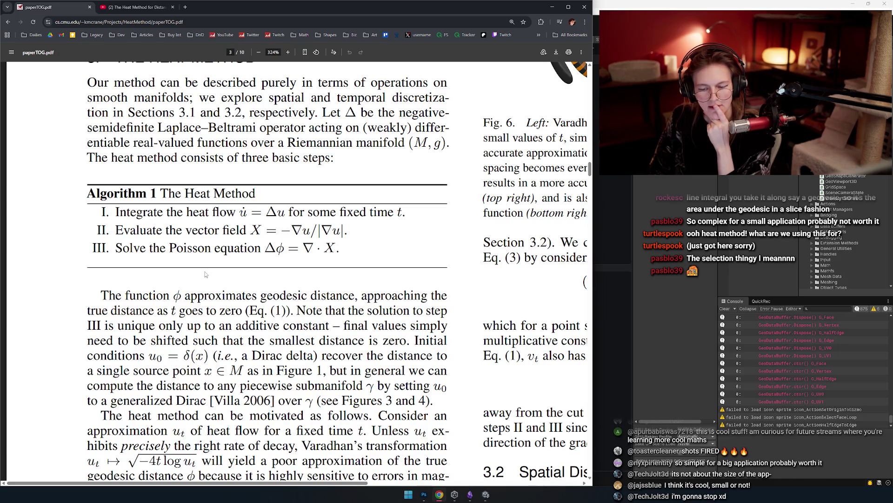
{"action": "left_click_drag", "start_coordinate": [190, 212], "coordinate": [305, 213]}
{"action": "left_click", "coordinate": [329, 216]}
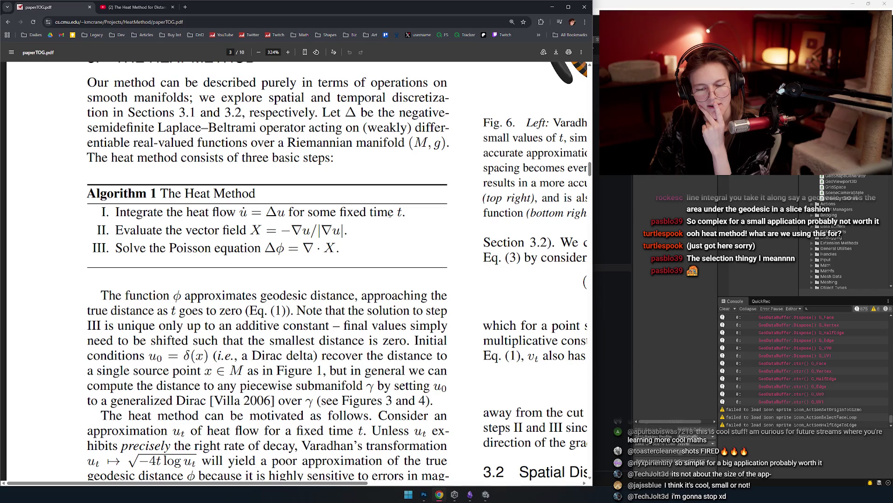
{"action": "mouse_move", "coordinate": [115, 211]}
{"action": "left_mouse_down"}
{"action": "mouse_move", "coordinate": [237, 211]}
{"action": "mouse_move", "coordinate": [247, 230]}
{"action": "left_mouse_up"}
{"action": "left_click", "coordinate": [240, 218]}
{"action": "double_click", "coordinate": [243, 213]}
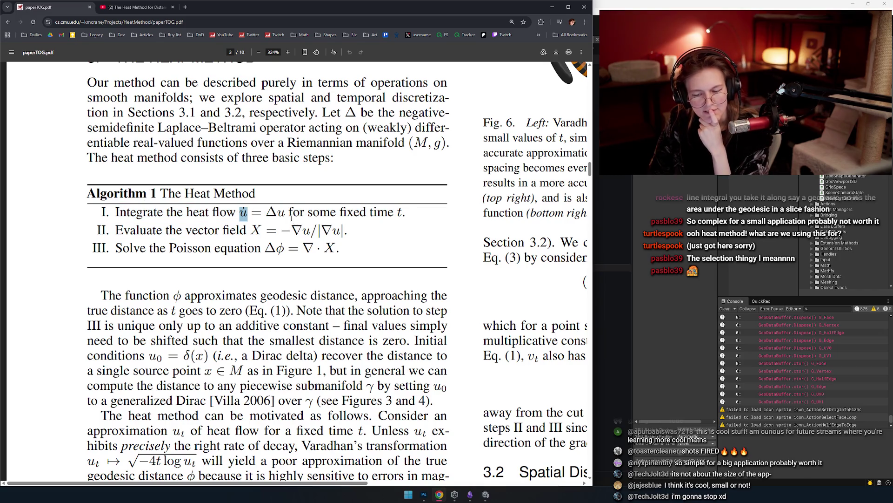
{"action": "left_click", "coordinate": [292, 220]}
{"action": "scroll", "coordinate": [292, 210], "scroll_direction": "up", "scroll_amount": 2}
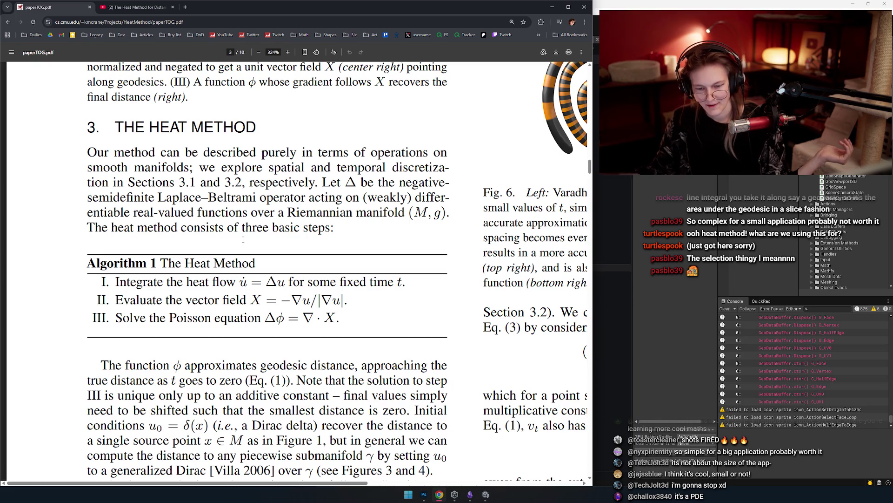
{"action": "scroll", "coordinate": [296, 270], "scroll_direction": "down", "scroll_amount": 2}
{"action": "scroll", "coordinate": [297, 270], "scroll_direction": "up", "scroll_amount": 1, "text": "ctrl"}
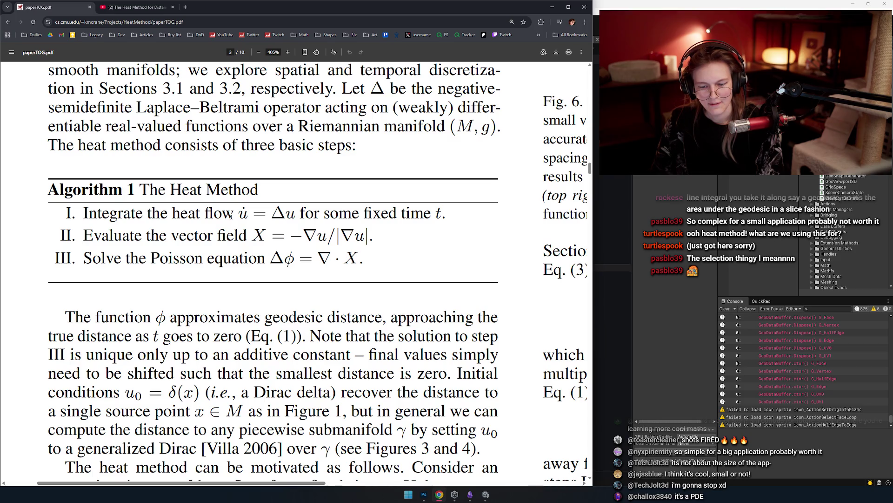
{"action": "scroll", "coordinate": [231, 215], "scroll_direction": "up", "scroll_amount": 1}
{"action": "double_click", "coordinate": [288, 247]}
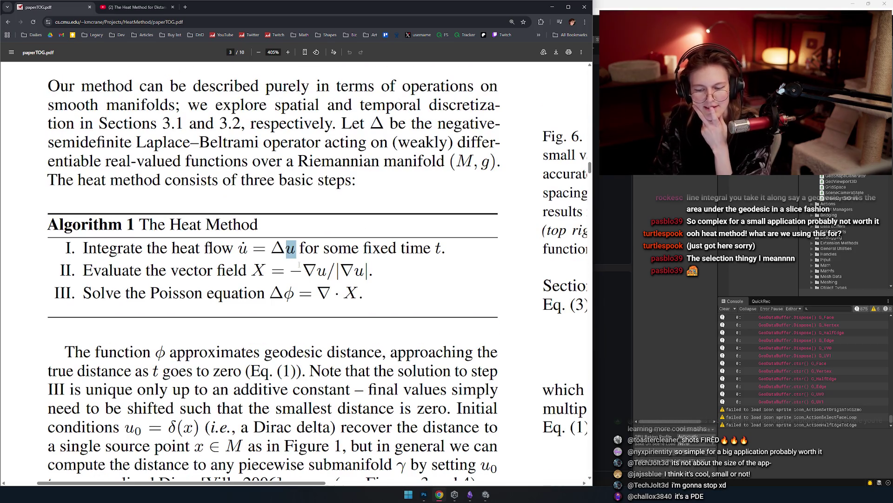
{"action": "left_click", "coordinate": [243, 248]}
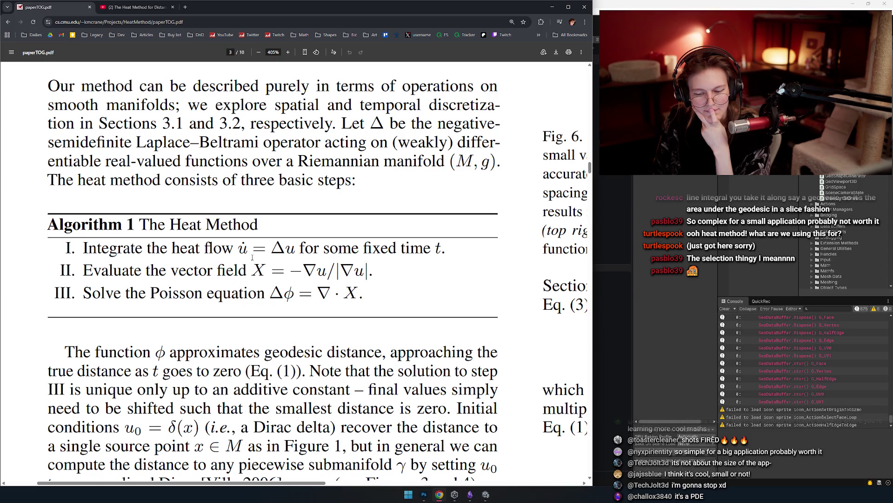
{"action": "scroll", "coordinate": [240, 249], "scroll_direction": "up", "scroll_amount": 3}
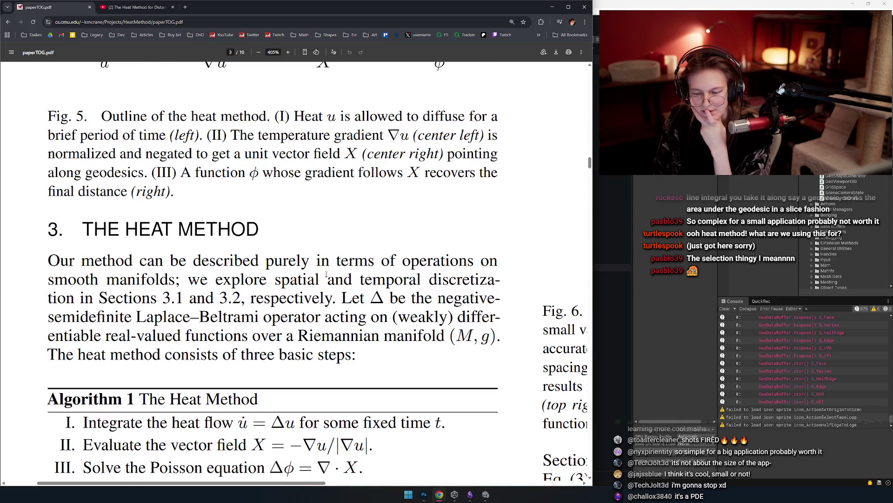
{"action": "scroll", "coordinate": [326, 275], "scroll_direction": "down", "scroll_amount": 7}
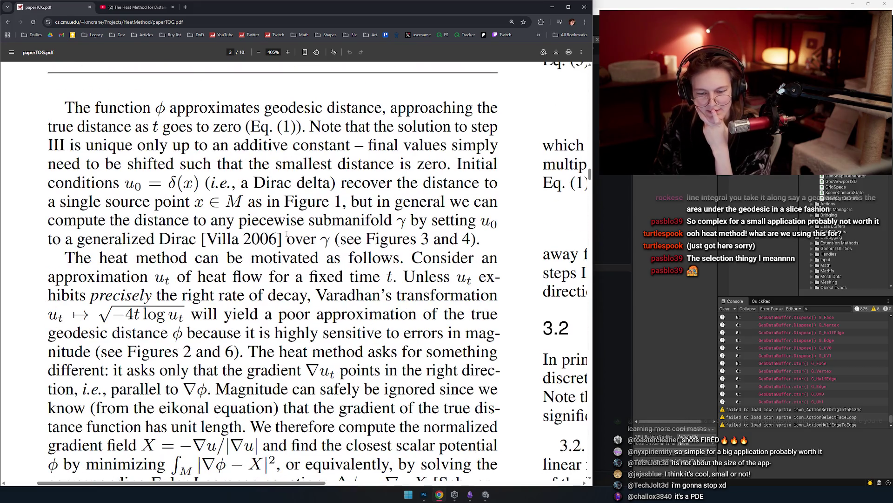
{"action": "scroll", "coordinate": [279, 221], "scroll_direction": "up", "scroll_amount": 1}
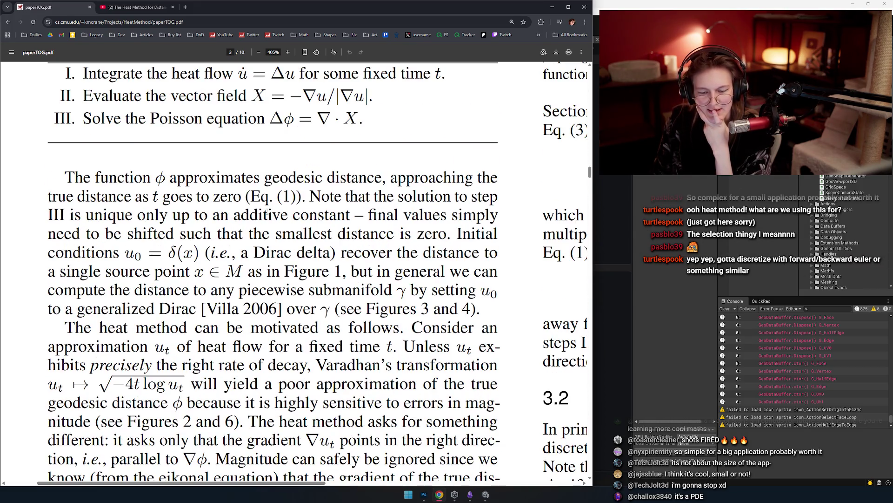
{"action": "scroll", "coordinate": [268, 213], "scroll_direction": "down", "scroll_amount": 1}
{"action": "scroll", "coordinate": [282, 238], "scroll_direction": "up", "scroll_amount": 1}
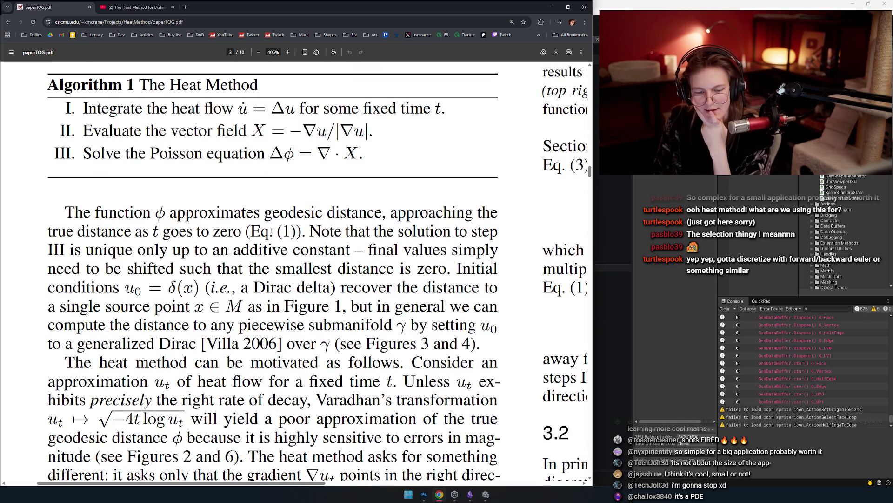
{"action": "scroll", "coordinate": [227, 261], "scroll_direction": "up", "scroll_amount": 1}
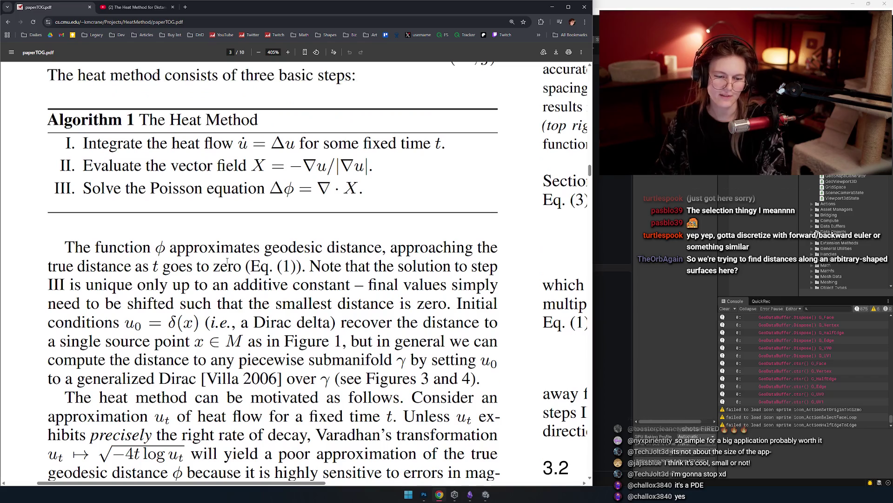
{"action": "scroll", "coordinate": [228, 262], "scroll_direction": "up", "scroll_amount": 2}
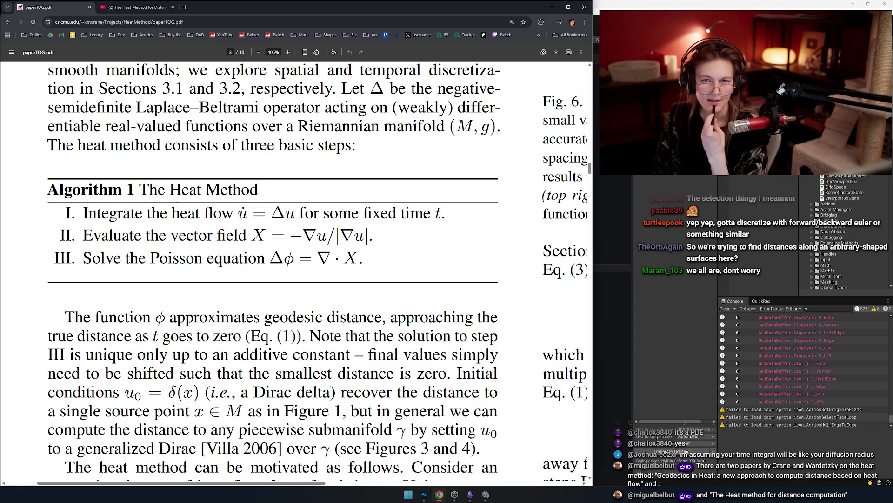
{"action": "left_click", "coordinate": [644, 279]}
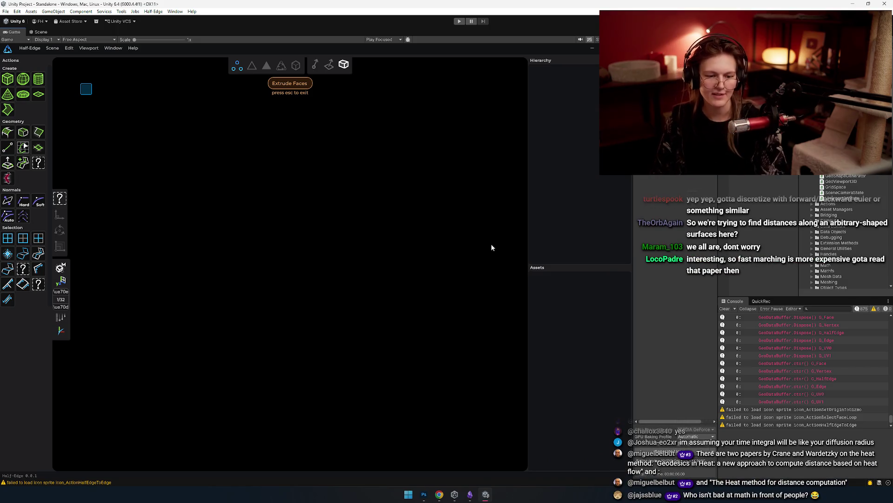
{"action": "key", "text": "alt+Tab"}
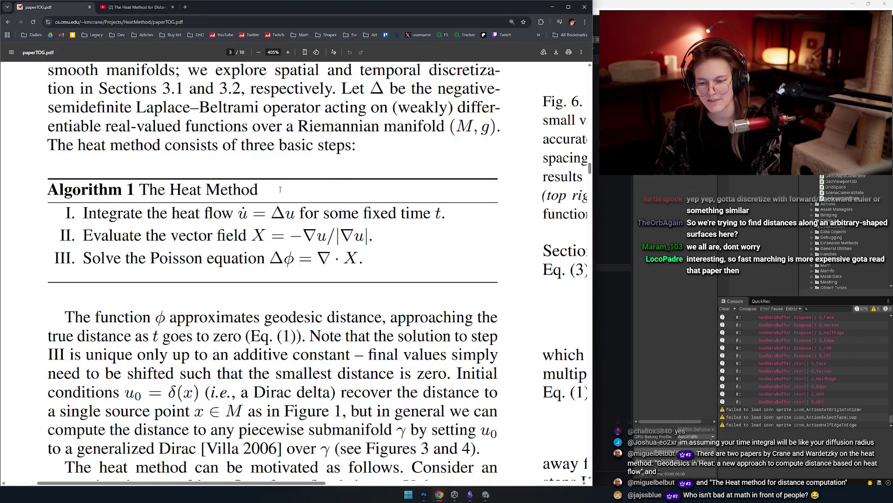
{"action": "scroll", "coordinate": [279, 189], "scroll_direction": "up", "scroll_amount": 1}
{"action": "scroll", "coordinate": [288, 209], "scroll_direction": "up", "scroll_amount": 2}
{"action": "scroll", "coordinate": [298, 226], "scroll_direction": "down", "scroll_amount": 2}
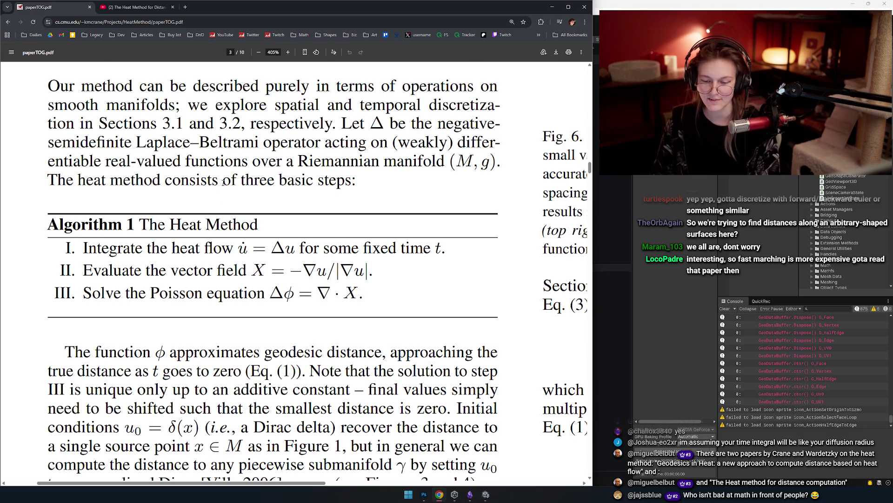
{"action": "scroll", "coordinate": [246, 178], "scroll_direction": "down", "scroll_amount": 2}
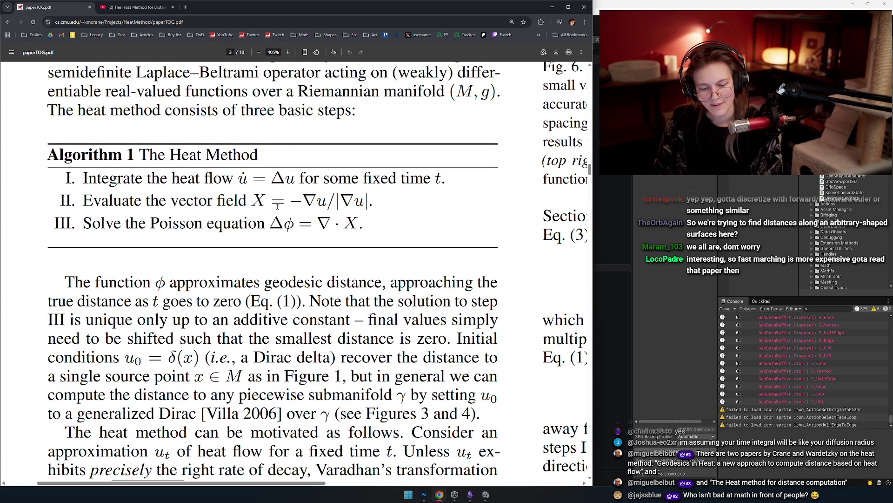
{"action": "scroll", "coordinate": [313, 187], "scroll_direction": "down", "scroll_amount": 1}
{"action": "scroll", "coordinate": [215, 171], "scroll_direction": "up", "scroll_amount": 2}
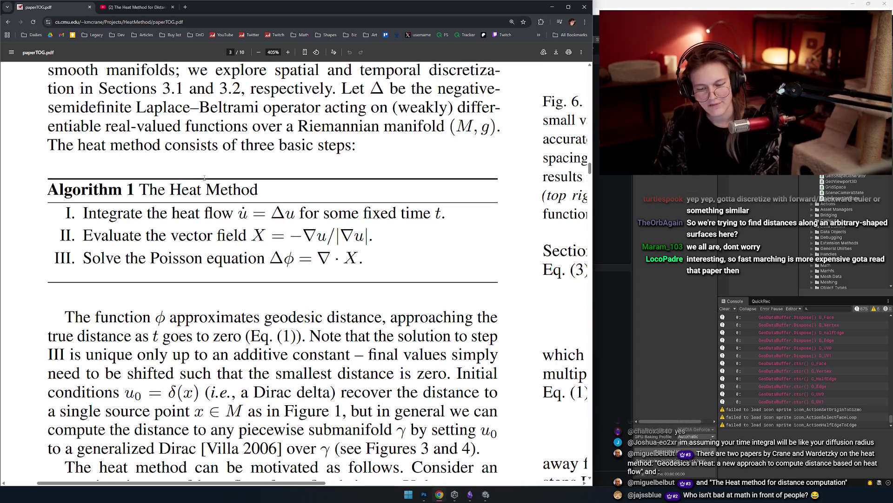
{"action": "scroll", "coordinate": [214, 171], "scroll_direction": "down", "scroll_amount": 2, "text": "ctrl"}
{"action": "scroll", "coordinate": [234, 182], "scroll_direction": "up", "scroll_amount": 1, "text": "ctrl"}
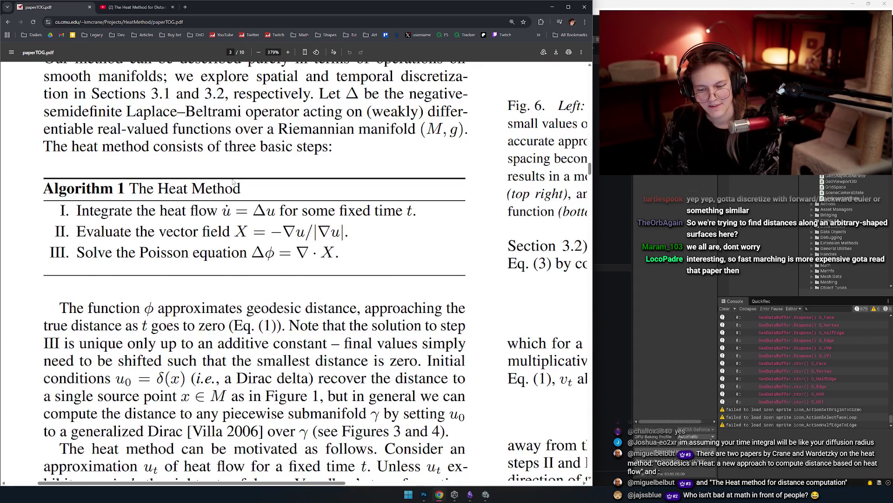
{"action": "scroll", "coordinate": [235, 182], "scroll_direction": "down", "scroll_amount": 3, "text": "ctrl"}
{"action": "scroll", "coordinate": [240, 248], "scroll_direction": "up", "scroll_amount": 2, "text": "ctrl"}
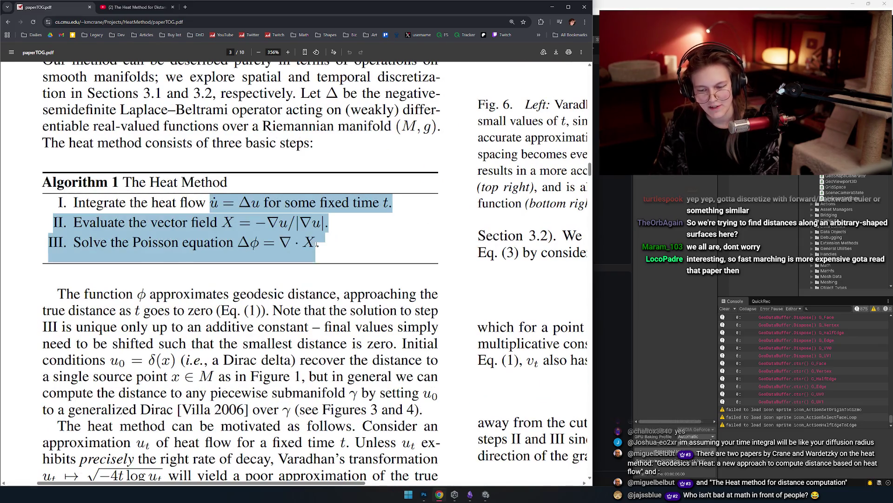
{"action": "left_click_drag", "start_coordinate": [195, 203], "coordinate": [302, 239]}
{"action": "left_click", "coordinate": [303, 239]}
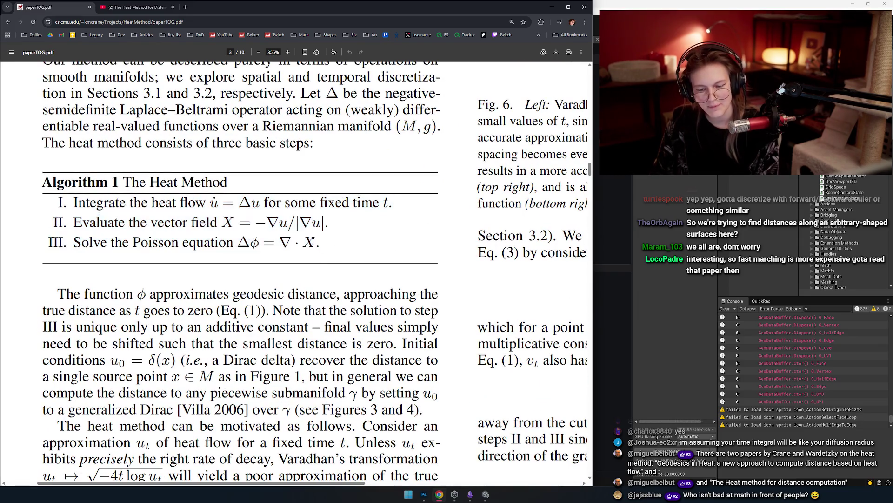
{"action": "left_click_drag", "start_coordinate": [57, 203], "coordinate": [323, 241]}
{"action": "left_click", "coordinate": [323, 241]}
{"action": "scroll", "coordinate": [323, 241], "scroll_direction": "down", "scroll_amount": 3}
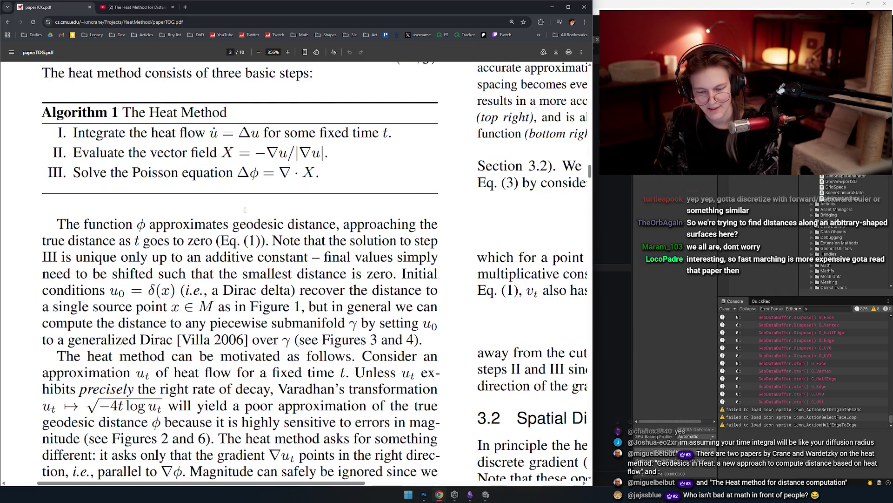
{"action": "scroll", "coordinate": [297, 210], "scroll_direction": "down", "scroll_amount": 3, "text": "ctrl"}
{"action": "scroll", "coordinate": [273, 180], "scroll_direction": "down", "scroll_amount": 10}
{"action": "scroll", "coordinate": [272, 180], "scroll_direction": "down", "scroll_amount": 15}
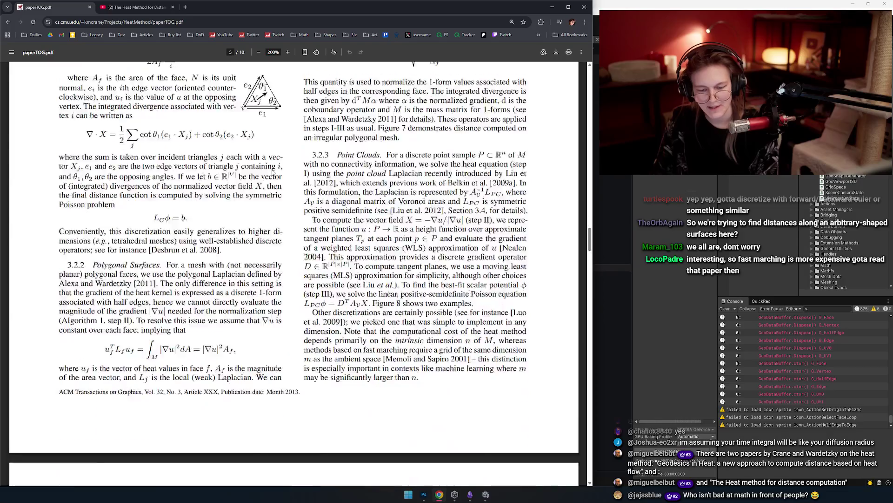
{"action": "scroll", "coordinate": [275, 169], "scroll_direction": "down", "scroll_amount": 2, "text": "ctrl"}
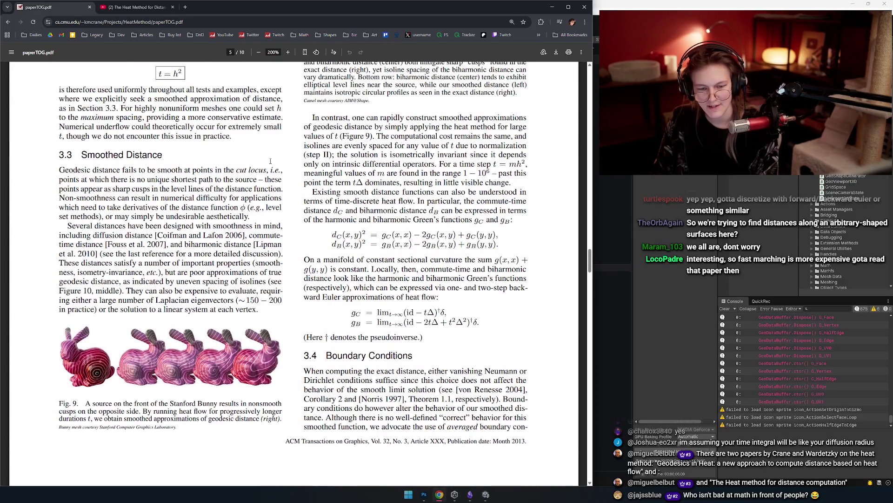
{"action": "scroll", "coordinate": [275, 169], "scroll_direction": "down", "scroll_amount": 15}
{"action": "scroll", "coordinate": [275, 169], "scroll_direction": "down", "scroll_amount": 20}
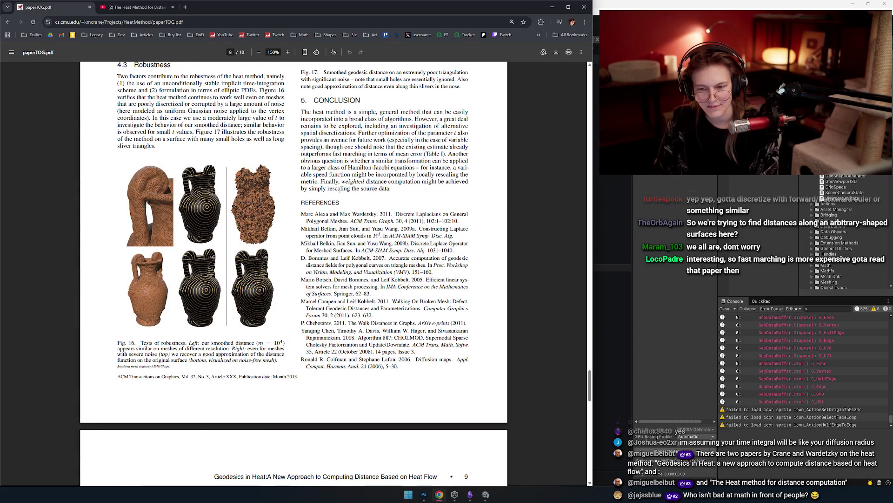
{"action": "scroll", "coordinate": [340, 190], "scroll_direction": "down", "scroll_amount": 7}
{"action": "scroll", "coordinate": [339, 190], "scroll_direction": "up", "scroll_amount": 14}
{"action": "scroll", "coordinate": [340, 190], "scroll_direction": "up", "scroll_amount": 6}
{"action": "scroll", "coordinate": [339, 190], "scroll_direction": "up", "scroll_amount": 20}
{"action": "scroll", "coordinate": [336, 186], "scroll_direction": "up", "scroll_amount": 5}
{"action": "scroll", "coordinate": [355, 204], "scroll_direction": "up", "scroll_amount": 12}
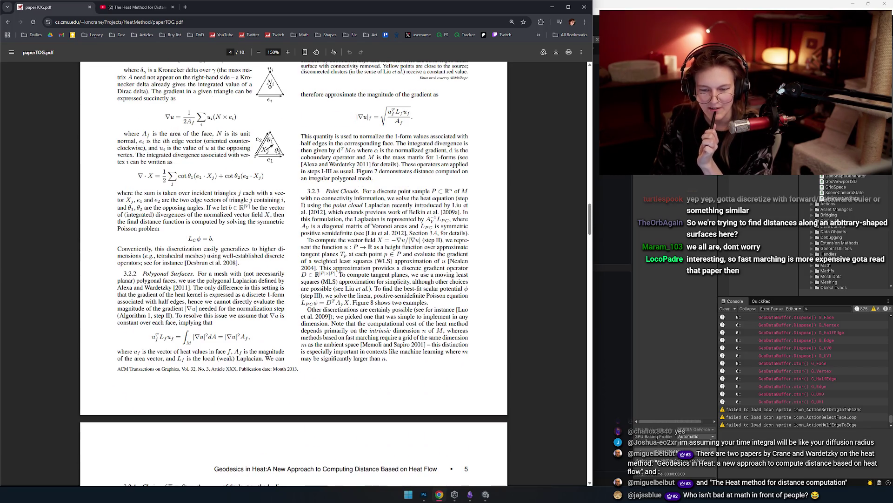
{"action": "scroll", "coordinate": [367, 219], "scroll_direction": "up", "scroll_amount": 4}
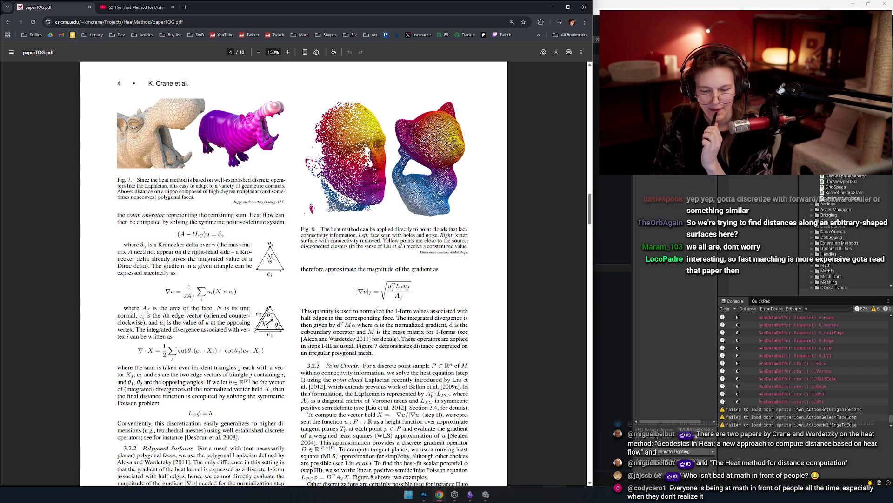
{"action": "scroll", "coordinate": [321, 277], "scroll_direction": "up", "scroll_amount": 6}
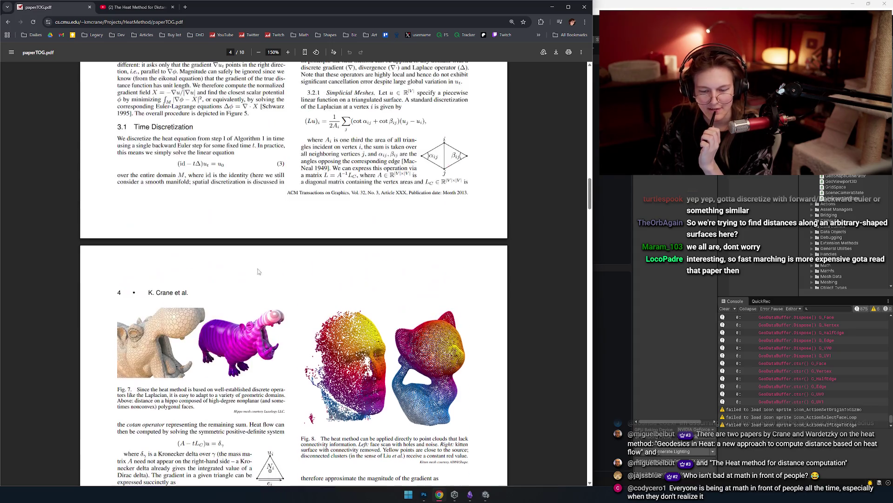
{"action": "scroll", "coordinate": [320, 277], "scroll_direction": "up", "scroll_amount": 3}
{"action": "left_click_drag", "start_coordinate": [321, 261], "coordinate": [365, 344]}
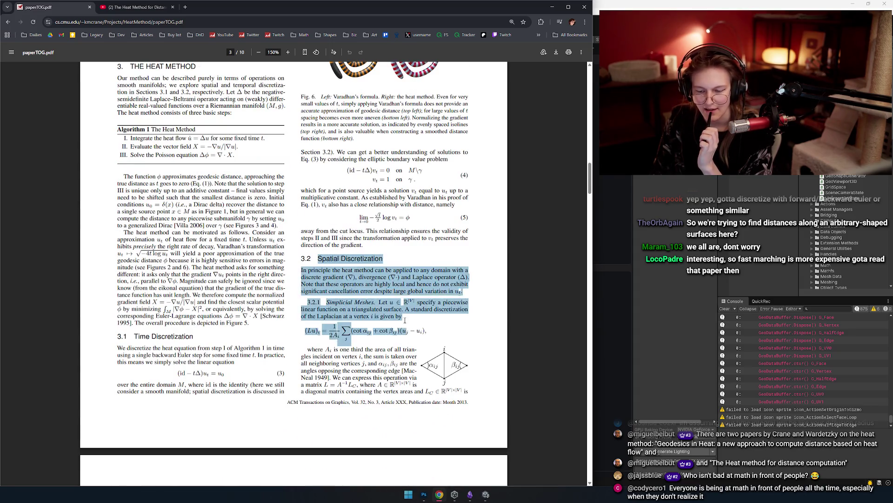
{"action": "left_click", "coordinate": [366, 232]}
{"action": "scroll", "coordinate": [366, 231], "scroll_direction": "down", "scroll_amount": 2}
{"action": "mouse_move", "coordinate": [313, 162]}
{"action": "left_mouse_down"}
{"action": "mouse_move", "coordinate": [465, 190]}
{"action": "mouse_move", "coordinate": [410, 246]}
{"action": "mouse_move", "coordinate": [466, 286]}
{"action": "left_mouse_up"}
{"action": "left_click", "coordinate": [410, 247]}
{"action": "left_click", "coordinate": [403, 223]}
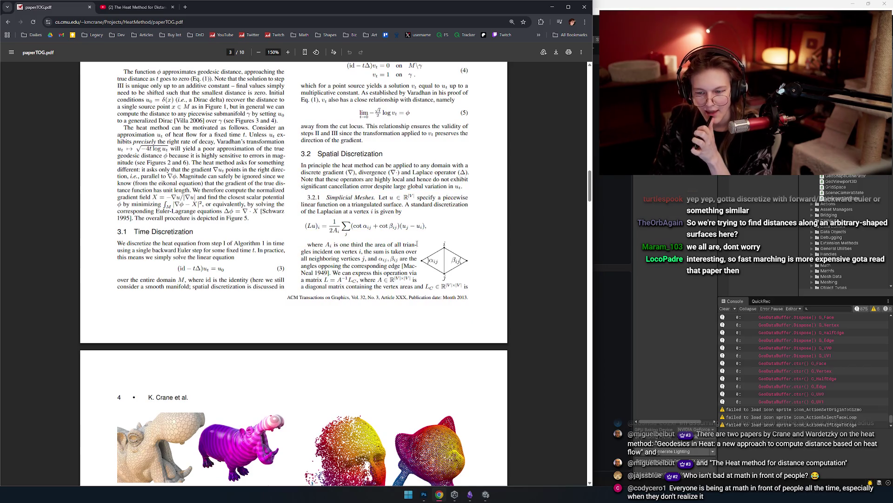
{"action": "scroll", "coordinate": [404, 242], "scroll_direction": "up", "scroll_amount": 5}
{"action": "scroll", "coordinate": [250, 237], "scroll_direction": "down", "scroll_amount": 1}
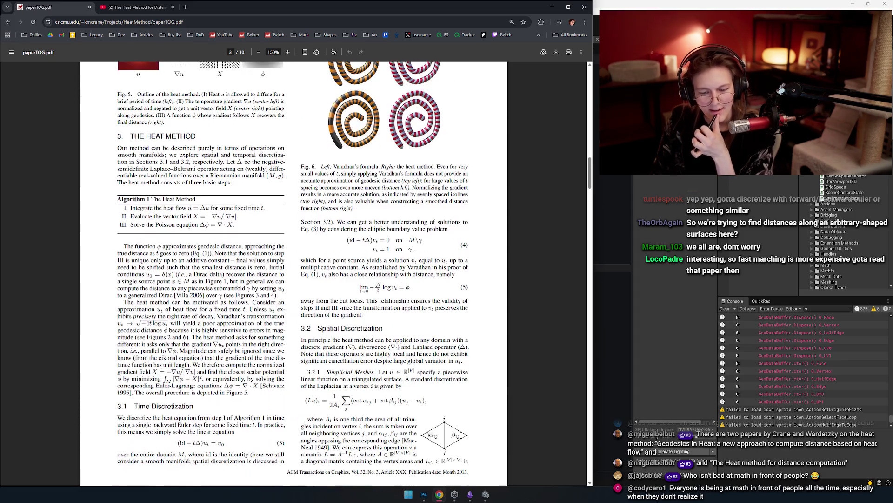
{"action": "scroll", "coordinate": [206, 241], "scroll_direction": "up", "scroll_amount": 5}
{"action": "triple_click", "coordinate": [215, 227]}
{"action": "left_click", "coordinate": [215, 227]}
{"action": "scroll", "coordinate": [285, 224], "scroll_direction": "down", "scroll_amount": 3}
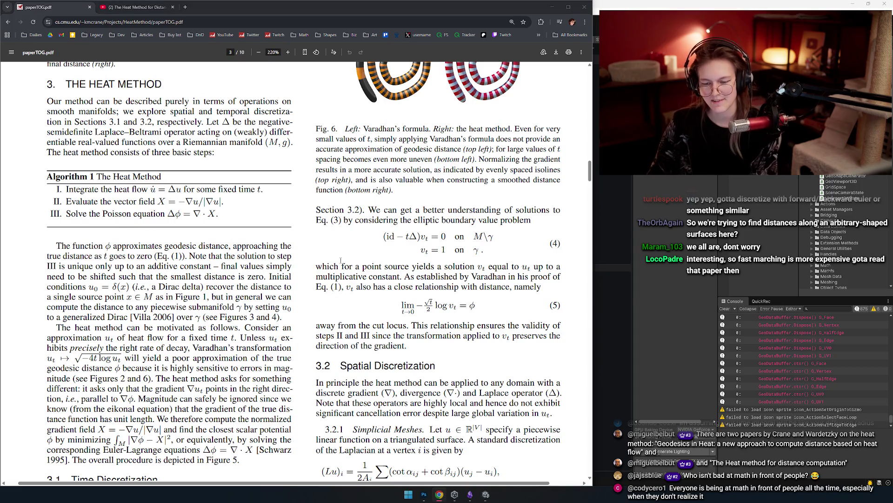
{"action": "key", "text": "alt+Tab"}
{"action": "key", "text": "alt+Tab"}
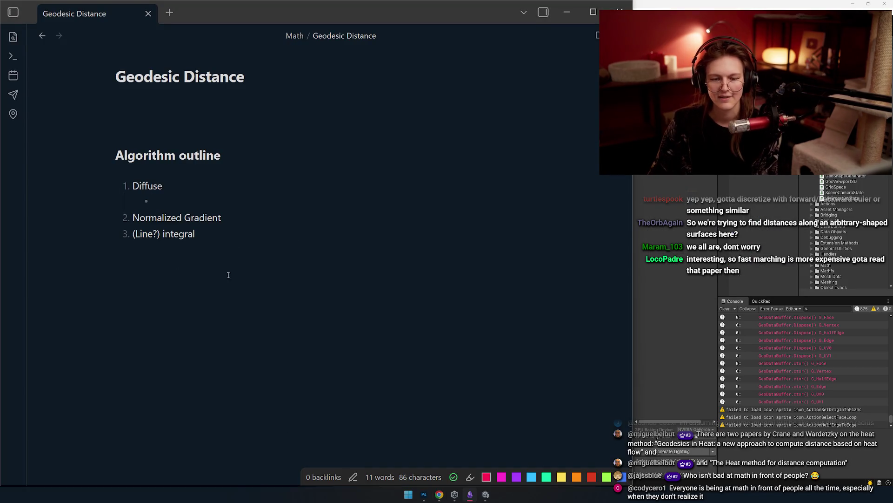
{"action": "key", "text": "alt+Tab"}
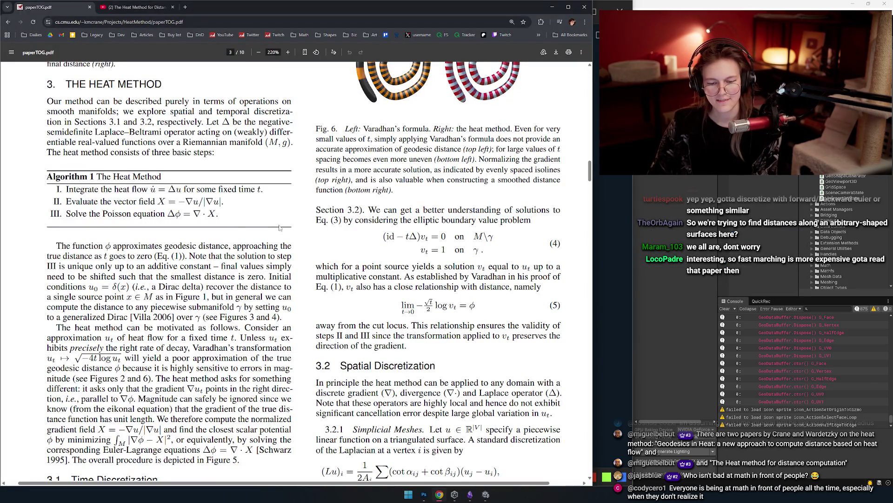
{"action": "key", "text": "alt+Tab"}
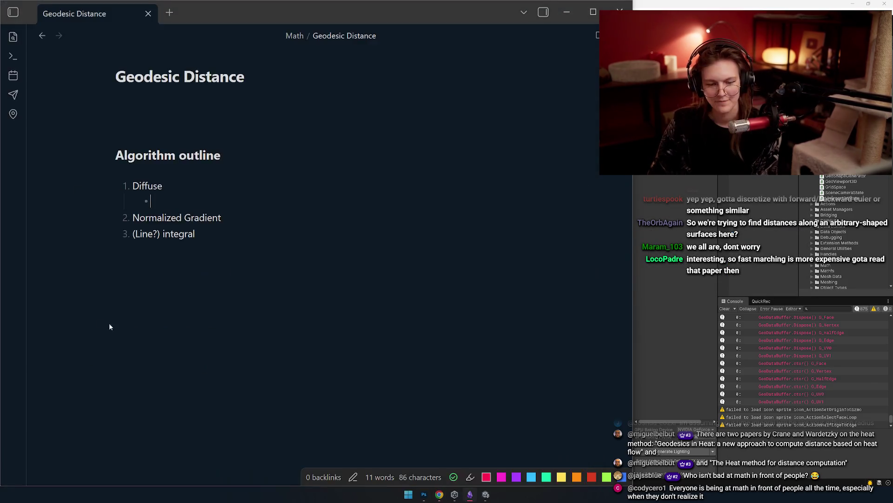
{"action": "key", "text": "alt+Tab"}
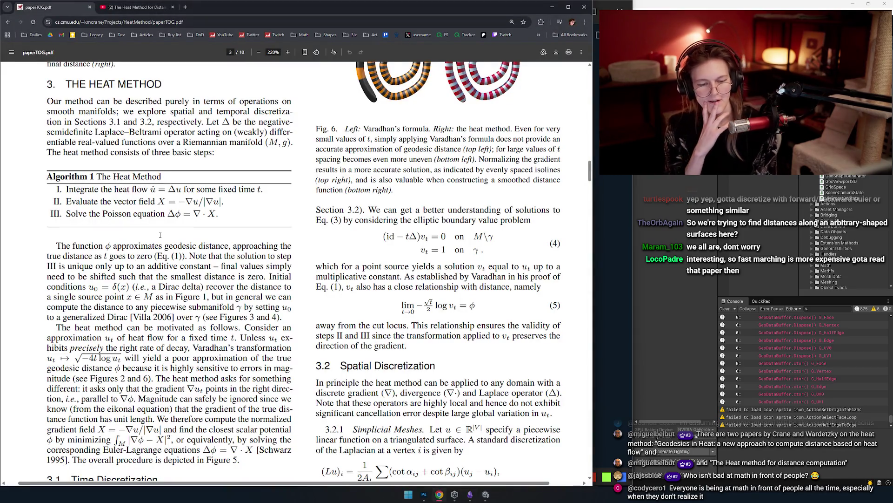
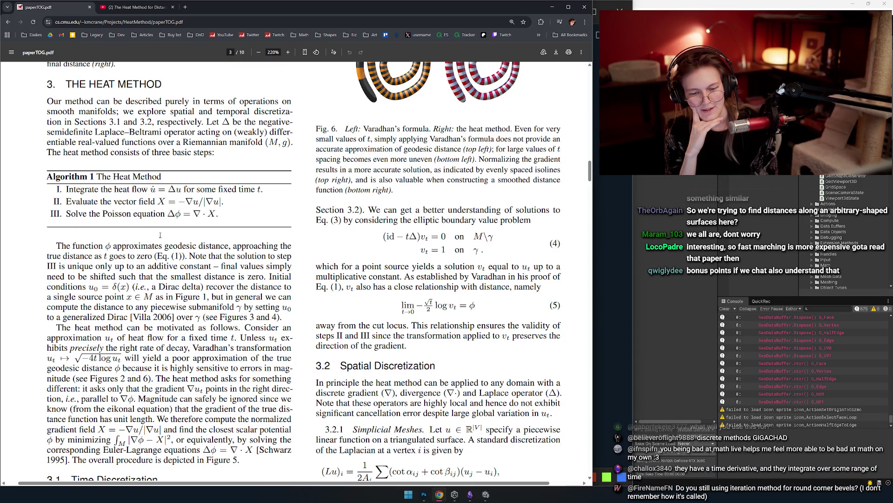
Highlight the heat flow step of Algorithm 1 in the heat method paper.
{"action": "left_click_drag", "start_coordinate": [75, 190], "coordinate": [249, 190]}
{"action": "left_click", "coordinate": [257, 198]}
{"action": "scroll", "coordinate": [234, 202], "scroll_direction": "up", "scroll_amount": 2}
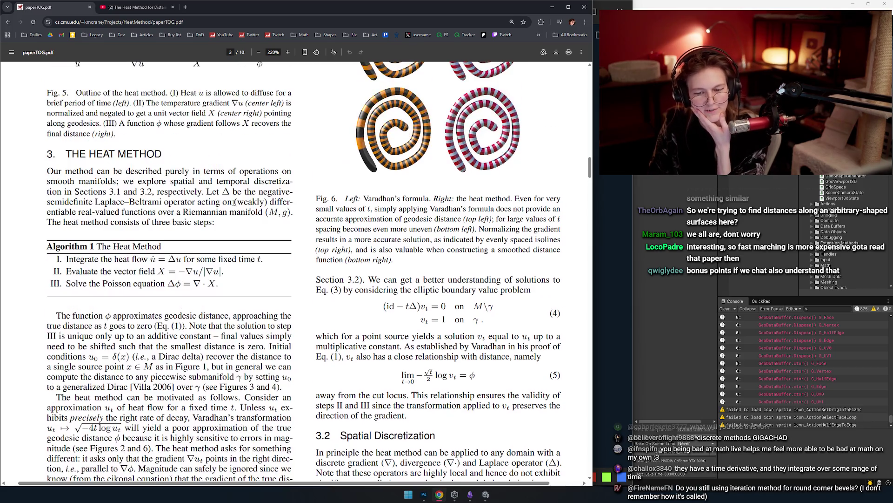
{"action": "left_click_drag", "start_coordinate": [85, 258], "coordinate": [197, 257]}
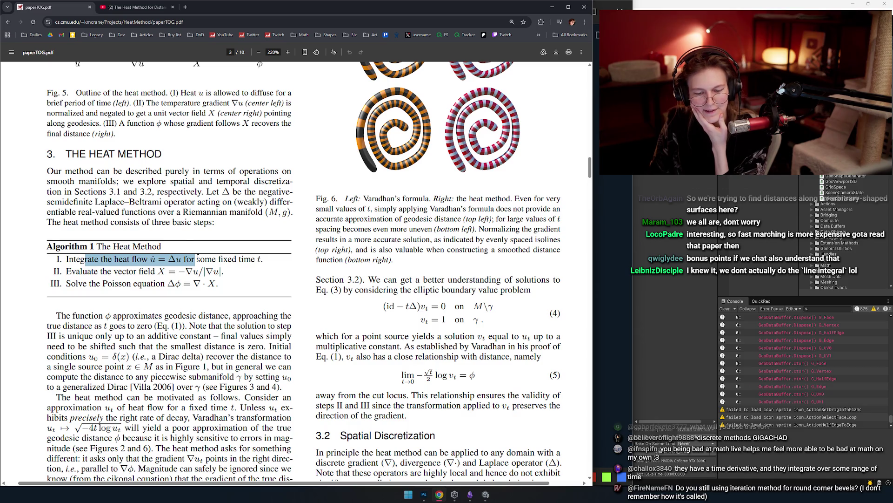
{"action": "left_click", "coordinate": [198, 257]}
{"action": "left_click_drag", "start_coordinate": [112, 258], "coordinate": [167, 259]}
{"action": "left_click", "coordinate": [160, 225]}
{"action": "double_click", "coordinate": [121, 259]}
{"action": "left_click", "coordinate": [182, 237]}
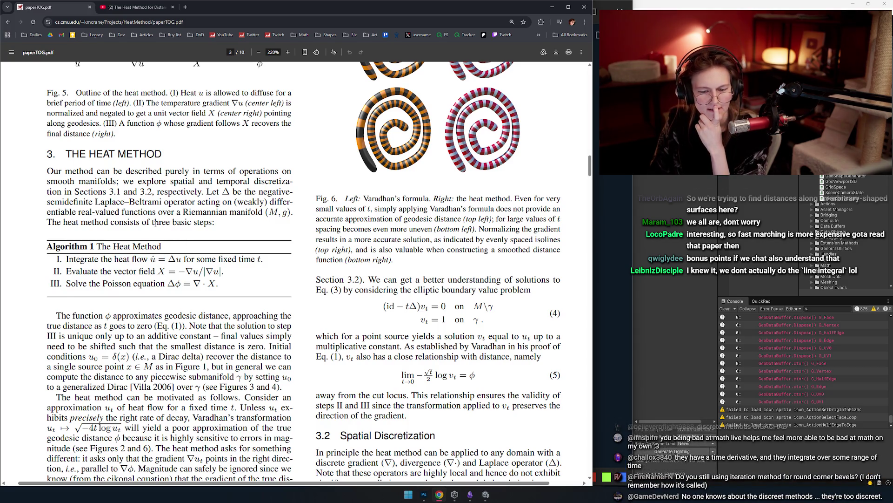
{"action": "scroll", "coordinate": [178, 233], "scroll_direction": "up", "scroll_amount": 1}
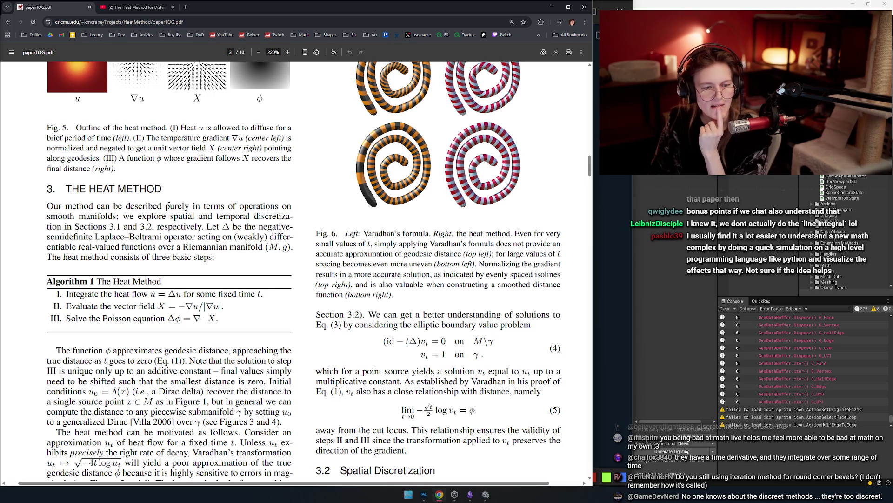
{"action": "scroll", "coordinate": [192, 180], "scroll_direction": "up", "scroll_amount": 2}
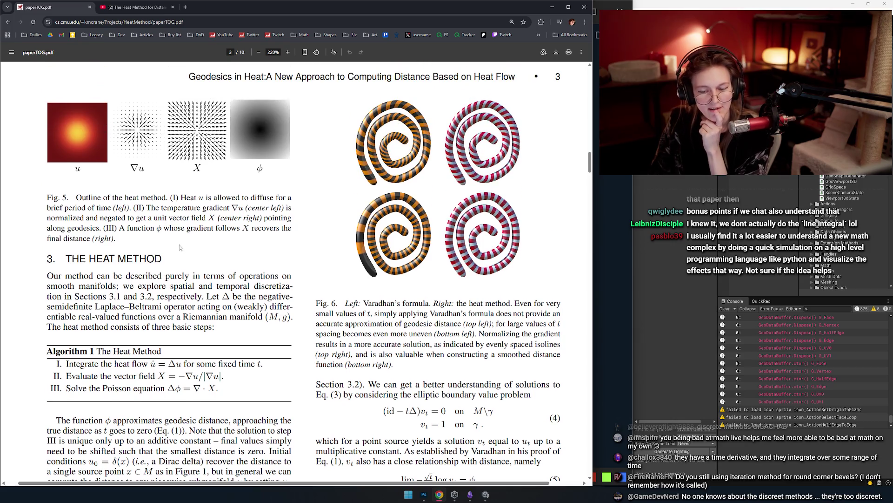
{"action": "scroll", "coordinate": [179, 246], "scroll_direction": "up", "scroll_amount": 2}
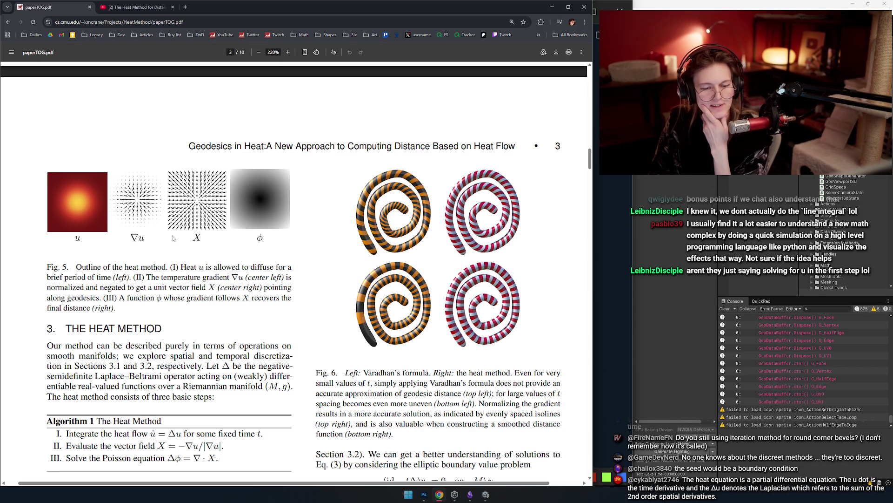
Search 'the heat equation wikipedia' in a new tab and open the Wikipedia result.
{"action": "left_click", "coordinate": [185, 7]}
{"action": "type", "text": "the heat equation wikipedia"}
{"action": "key", "text": "Return"}
{"action": "left_click", "coordinate": [103, 323]}
Read the Definition section (∂u/∂t = Δu) and enlarge the page to 125%.
{"action": "scroll", "coordinate": [288, 211], "scroll_direction": "down", "scroll_amount": 4}
{"action": "scroll", "coordinate": [288, 212], "scroll_direction": "down", "scroll_amount": 3}
{"action": "scroll", "coordinate": [274, 212], "scroll_direction": "up", "scroll_amount": 2}
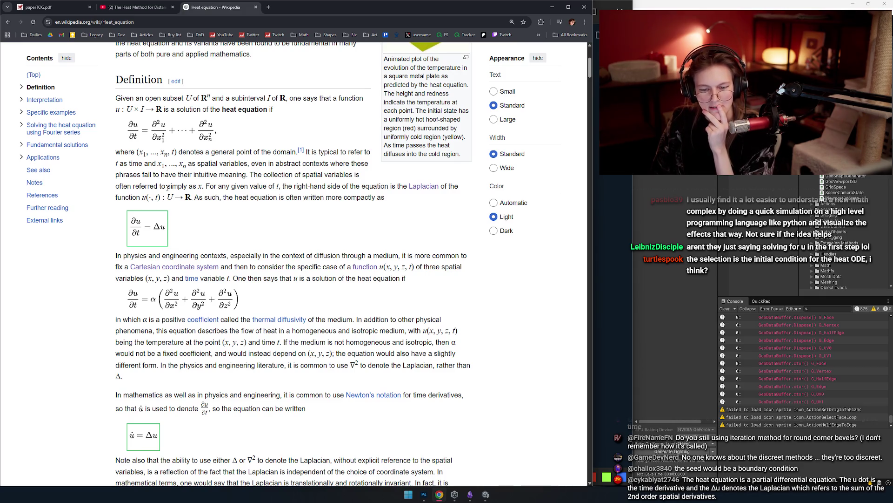
{"action": "scroll", "coordinate": [266, 241], "scroll_direction": "up", "scroll_amount": 2}
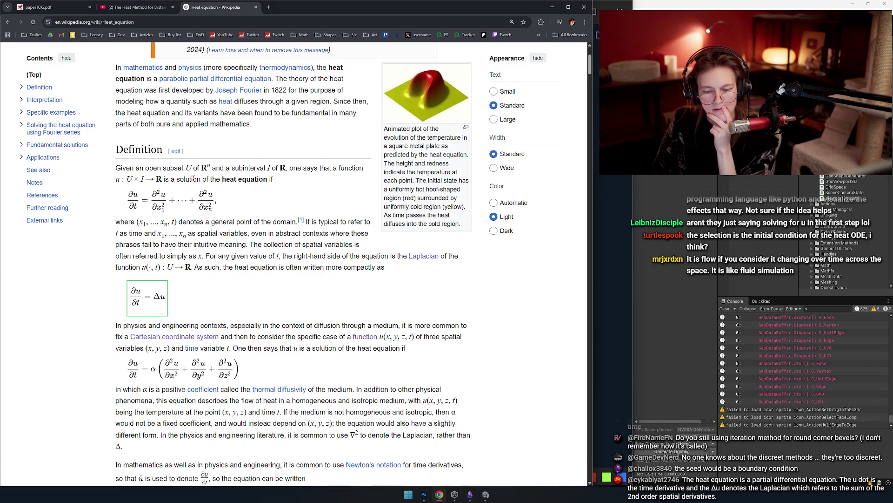
{"action": "scroll", "coordinate": [243, 205], "scroll_direction": "down", "scroll_amount": 1}
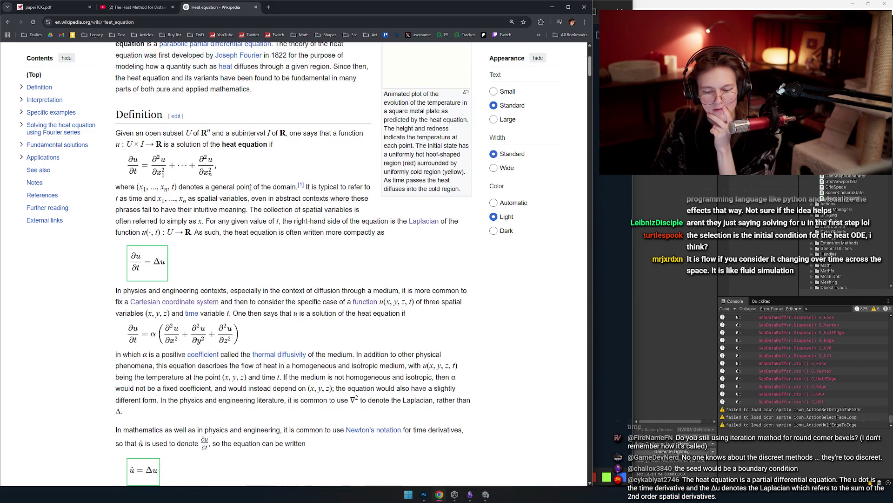
{"action": "scroll", "coordinate": [280, 169], "scroll_direction": "down", "scroll_amount": 4}
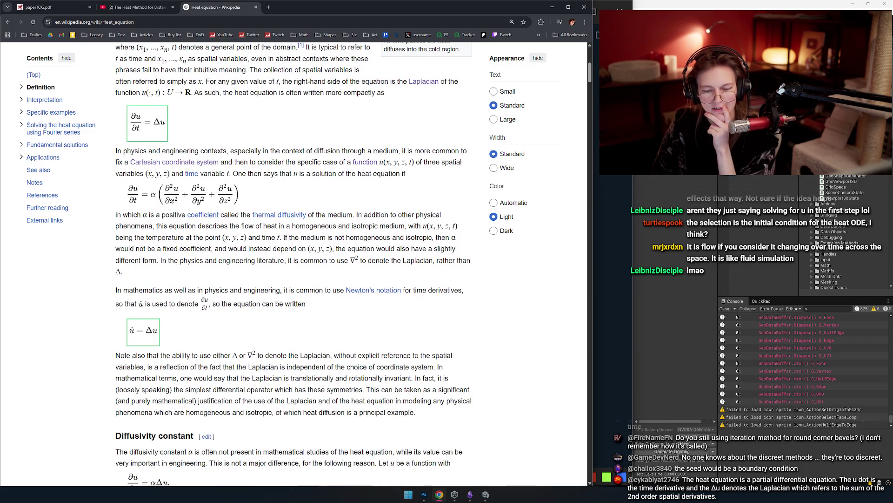
{"action": "scroll", "coordinate": [288, 163], "scroll_direction": "up", "scroll_amount": 1}
{"action": "mouse_move", "coordinate": [124, 197]}
{"action": "left_mouse_down"}
{"action": "mouse_move", "coordinate": [255, 197]}
{"action": "mouse_move", "coordinate": [169, 197]}
{"action": "left_mouse_up"}
{"action": "key", "text": "ctrl+plus"}
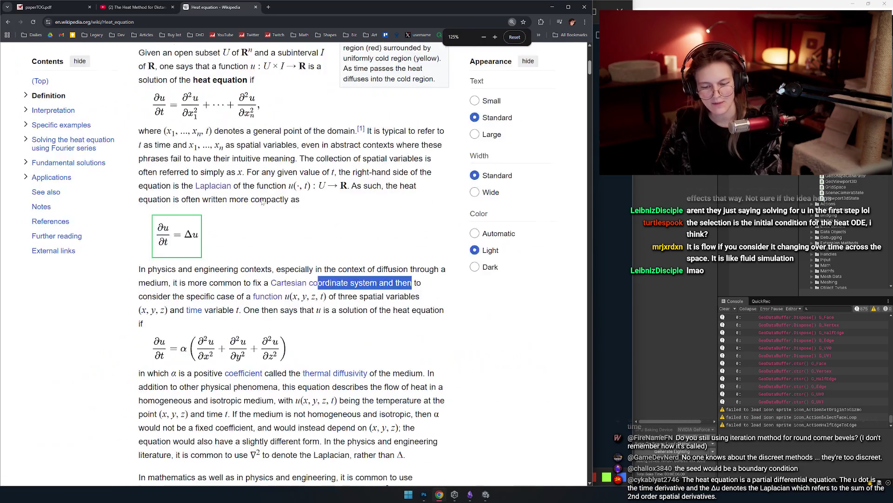
Zoom the article to 150% and read the Definition section down to u̇ = Δu.
{"action": "key", "text": "ctrl+plus"}
{"action": "left_click", "coordinate": [303, 230]}
{"action": "scroll", "coordinate": [303, 220], "scroll_direction": "down", "scroll_amount": 3}
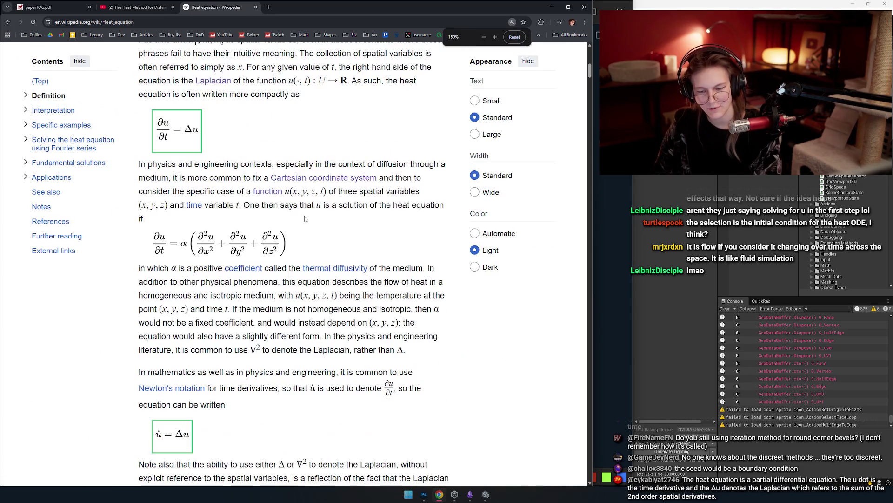
{"action": "scroll", "coordinate": [304, 220], "scroll_direction": "up", "scroll_amount": 2}
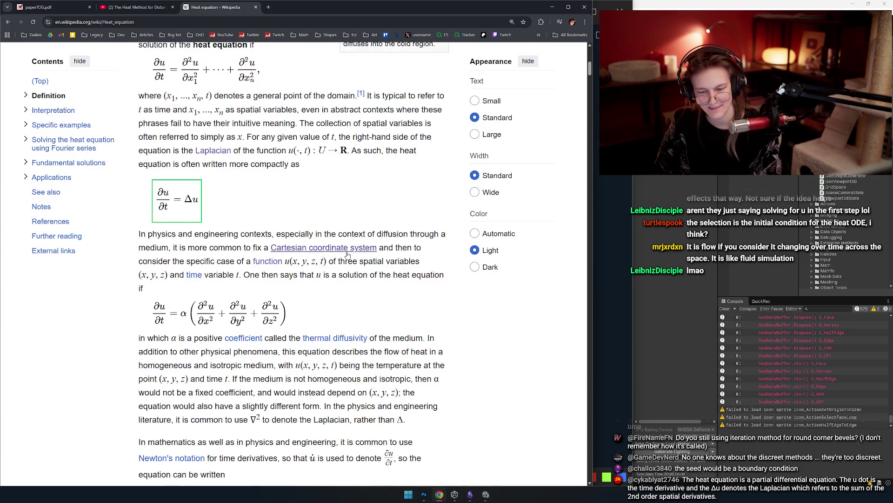
{"action": "scroll", "coordinate": [347, 254], "scroll_direction": "down", "scroll_amount": 1}
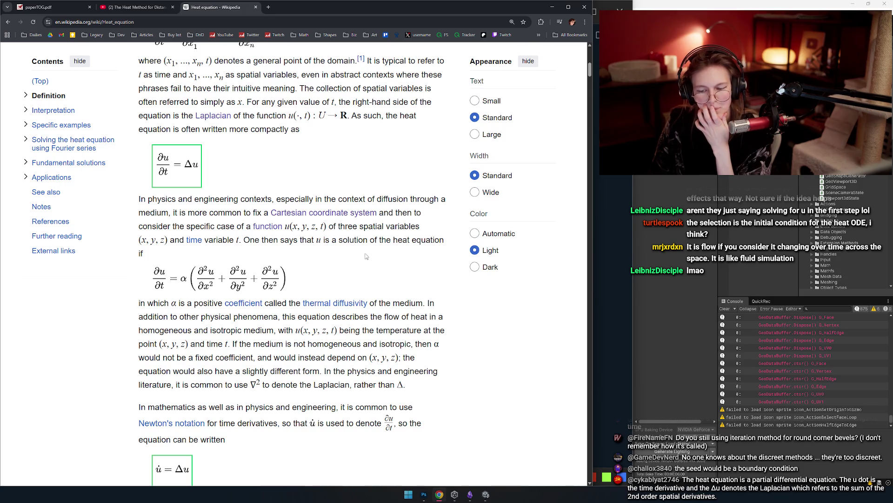
{"action": "scroll", "coordinate": [358, 246], "scroll_direction": "down", "scroll_amount": 1}
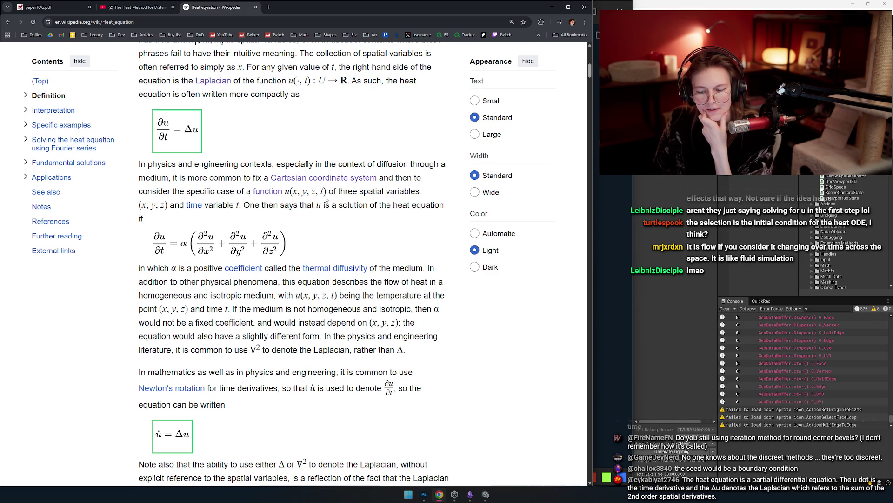
{"action": "left_click_drag", "start_coordinate": [286, 191], "coordinate": [319, 191]}
{"action": "left_click", "coordinate": [332, 219]}
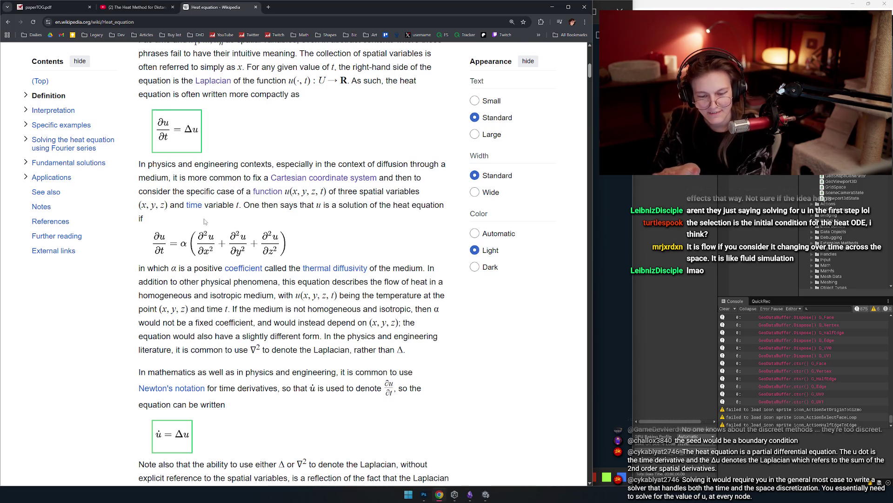
{"action": "scroll", "coordinate": [302, 194], "scroll_direction": "up", "scroll_amount": 2}
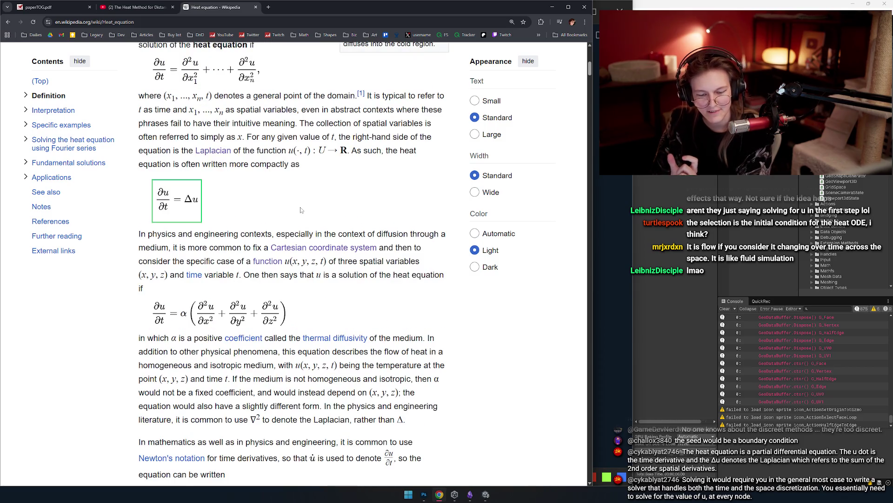
{"action": "scroll", "coordinate": [298, 205], "scroll_direction": "down", "scroll_amount": 1}
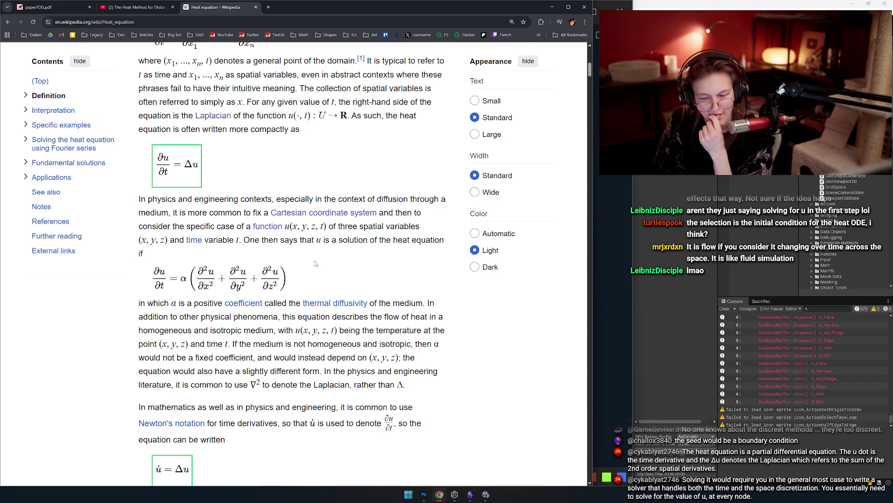
{"action": "scroll", "coordinate": [311, 256], "scroll_direction": "down", "scroll_amount": 1}
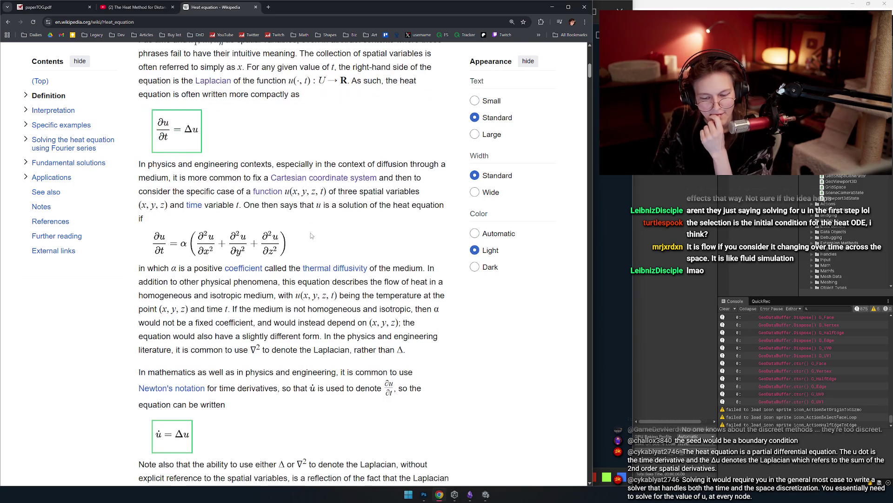
{"action": "scroll", "coordinate": [314, 232], "scroll_direction": "down", "scroll_amount": 3}
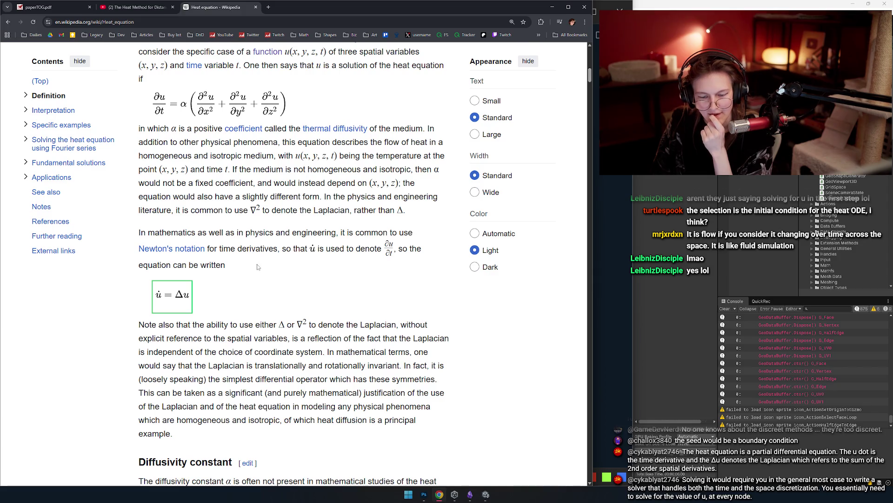
{"action": "double_click", "coordinate": [316, 248]}
{"action": "left_click", "coordinate": [275, 249]}
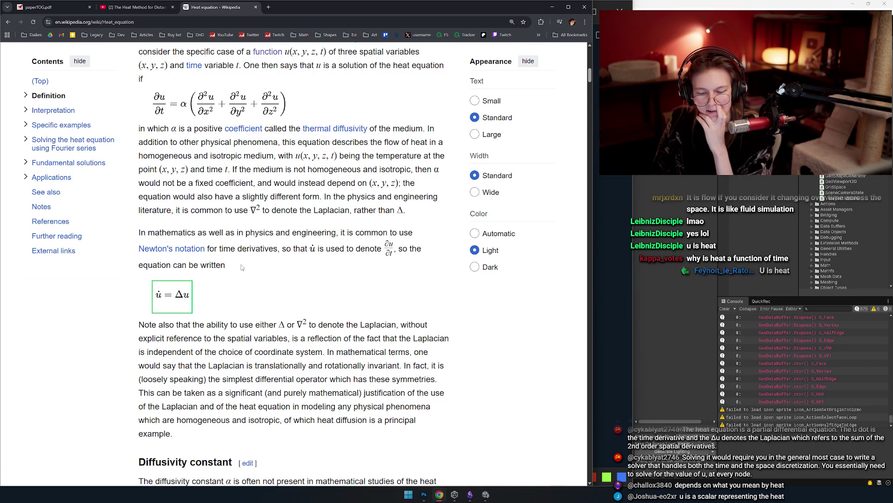
{"action": "scroll", "coordinate": [254, 237], "scroll_direction": "down", "scroll_amount": 1}
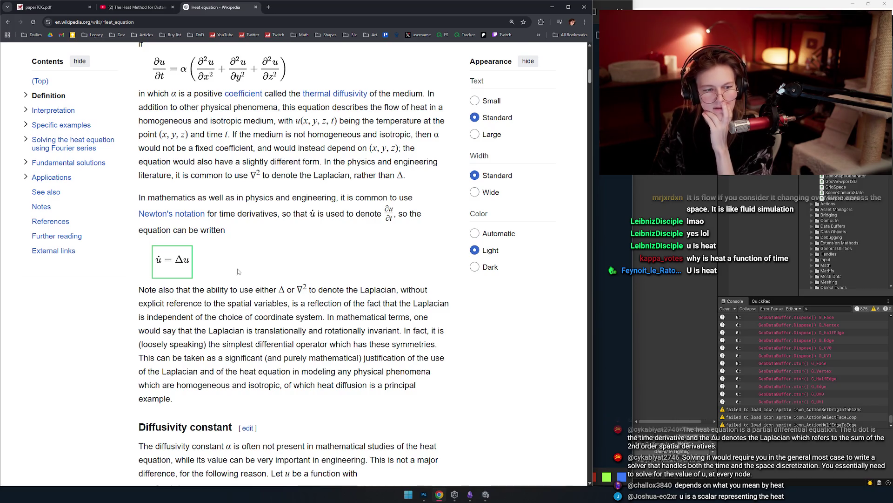
{"action": "scroll", "coordinate": [258, 260], "scroll_direction": "up", "scroll_amount": 1}
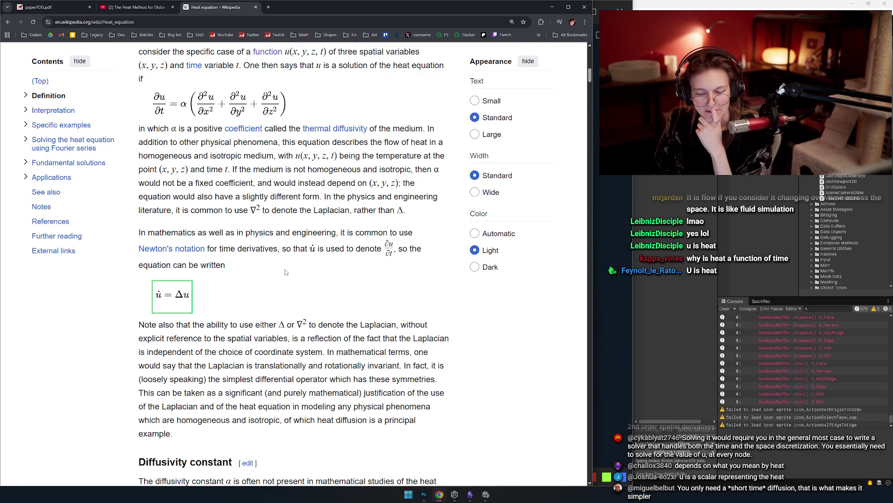
{"action": "scroll", "coordinate": [268, 257], "scroll_direction": "down", "scroll_amount": 1}
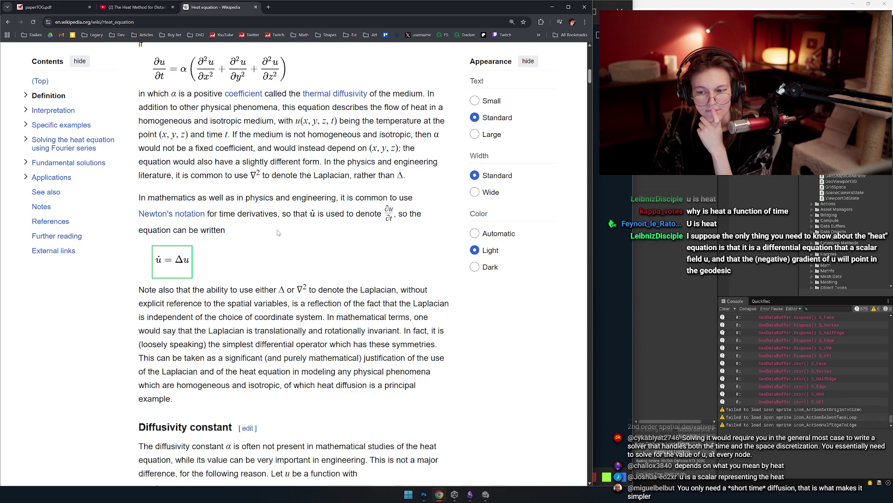
{"action": "left_click", "coordinate": [650, 328]}
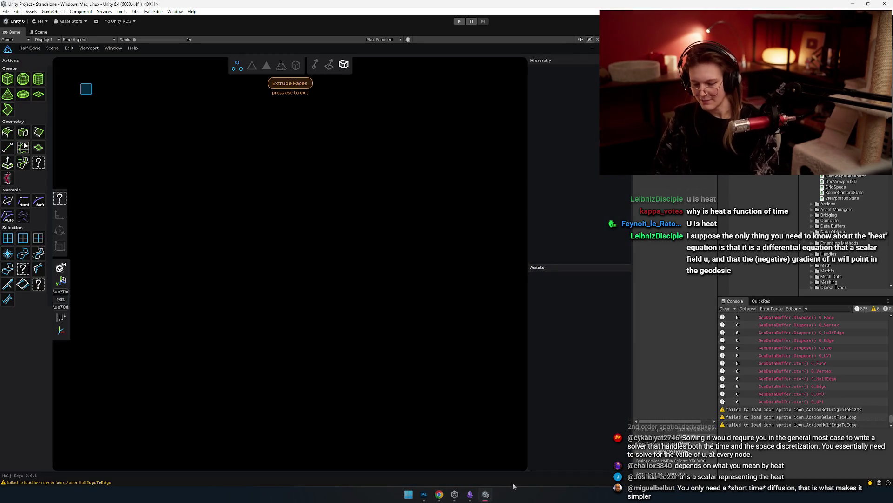
Pick white from a mesh node and paint a box outline in empty canvas space.
{"action": "left_click", "coordinate": [426, 496]}
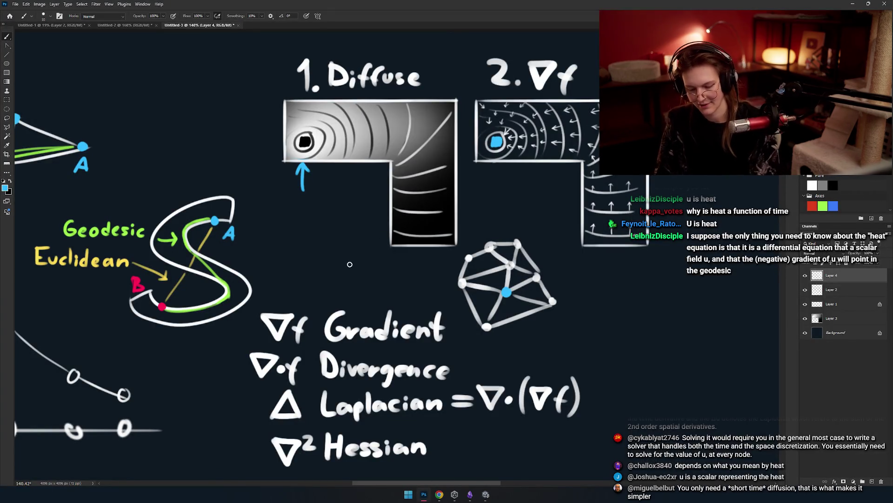
{"action": "left_click_drag", "start_coordinate": [361, 279], "coordinate": [275, 268]}
{"action": "left_click", "coordinate": [255, 228], "text": "alt"}
{"action": "mouse_move", "coordinate": [334, 300]}
{"action": "left_mouse_down"}
{"action": "mouse_move", "coordinate": [293, 287]}
{"action": "mouse_move", "coordinate": [354, 277]}
{"action": "left_mouse_up"}
{"action": "mouse_move", "coordinate": [179, 160]}
{"action": "left_mouse_down"}
{"action": "mouse_move", "coordinate": [563, 160]}
{"action": "mouse_move", "coordinate": [211, 470]}
{"action": "mouse_move", "coordinate": [565, 469]}
{"action": "left_mouse_up"}
{"action": "scroll", "coordinate": [200, 195], "scroll_direction": "down", "scroll_amount": 1}
{"action": "mouse_move", "coordinate": [558, 148]}
{"action": "left_mouse_down"}
{"action": "mouse_move", "coordinate": [535, 106]}
{"action": "mouse_move", "coordinate": [552, 331]}
{"action": "left_mouse_up"}
{"action": "key", "text": "ctrl+z"}
{"action": "left_click_drag", "start_coordinate": [534, 103], "coordinate": [534, 422]}
{"action": "scroll", "coordinate": [507, 343], "scroll_direction": "left", "scroll_amount": 2}
Paint full-height vertical dividers through the box.
{"action": "left_click_drag", "start_coordinate": [409, 104], "coordinate": [409, 435]}
{"action": "key", "text": "ctrl+z"}
{"action": "left_click_drag", "start_coordinate": [309, 419], "coordinate": [309, 140]}
{"action": "key", "text": "ctrl+z"}
{"action": "left_click_drag", "start_coordinate": [314, 420], "coordinate": [315, 259]}
{"action": "left_click_drag", "start_coordinate": [323, 200], "coordinate": [315, 80]}
{"action": "key", "text": "ctrl+z"}
{"action": "mouse_move", "coordinate": [315, 418]}
{"action": "left_mouse_down"}
{"action": "mouse_move", "coordinate": [307, 363]}
{"action": "mouse_move", "coordinate": [316, 97]}
{"action": "left_mouse_up"}
{"action": "mouse_move", "coordinate": [500, 100]}
{"action": "left_mouse_down"}
{"action": "mouse_move", "coordinate": [487, 324]}
{"action": "mouse_move", "coordinate": [500, 432]}
{"action": "left_mouse_up"}
Paint five horizontal grid lines across the dividers.
{"action": "mouse_move", "coordinate": [235, 162]}
{"action": "left_mouse_down"}
{"action": "mouse_move", "coordinate": [313, 169]}
{"action": "mouse_move", "coordinate": [591, 164]}
{"action": "left_mouse_up"}
{"action": "key", "text": "ctrl+z"}
{"action": "left_click_drag", "start_coordinate": [206, 145], "coordinate": [600, 167]}
{"action": "left_click_drag", "start_coordinate": [223, 201], "coordinate": [609, 201]}
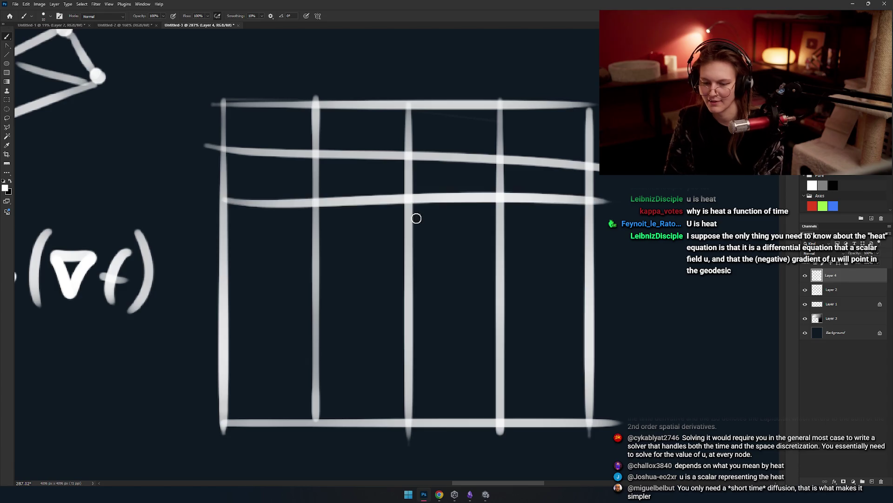
{"action": "left_click_drag", "start_coordinate": [219, 254], "coordinate": [624, 259]}
{"action": "left_click_drag", "start_coordinate": [198, 303], "coordinate": [610, 302]}
{"action": "left_click_drag", "start_coordinate": [204, 354], "coordinate": [628, 362]}
Add four more vertical grid lines between the dividers.
{"action": "left_click_drag", "start_coordinate": [268, 103], "coordinate": [265, 429]}
{"action": "left_click_drag", "start_coordinate": [363, 107], "coordinate": [364, 448]}
{"action": "left_click_drag", "start_coordinate": [450, 111], "coordinate": [450, 433]}
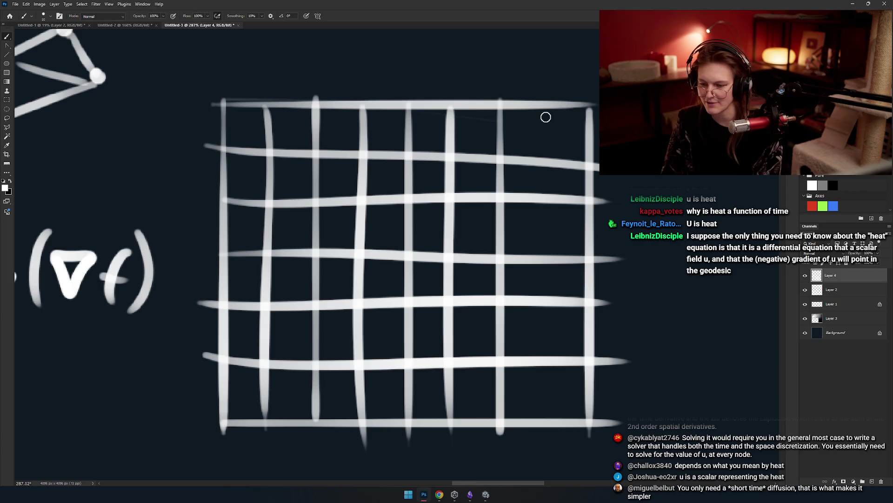
{"action": "left_click_drag", "start_coordinate": [544, 112], "coordinate": [543, 401]}
Pan and zoom so the finished white grid is centred and fills the window.
{"action": "left_click_drag", "start_coordinate": [470, 285], "coordinate": [442, 245]}
{"action": "left_click_drag", "start_coordinate": [498, 291], "coordinate": [518, 292]}
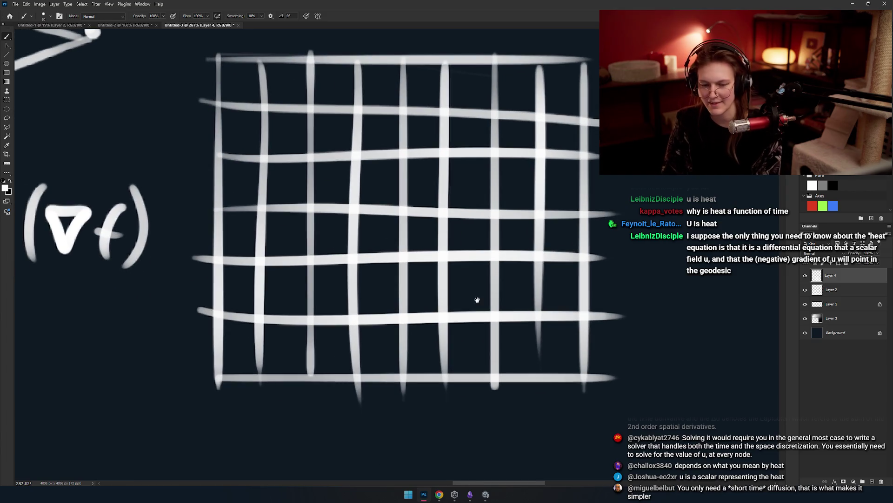
{"action": "mouse_move", "coordinate": [355, 279]}
{"action": "left_mouse_down"}
{"action": "mouse_move", "coordinate": [334, 222]}
{"action": "mouse_move", "coordinate": [363, 281]}
{"action": "left_mouse_up"}
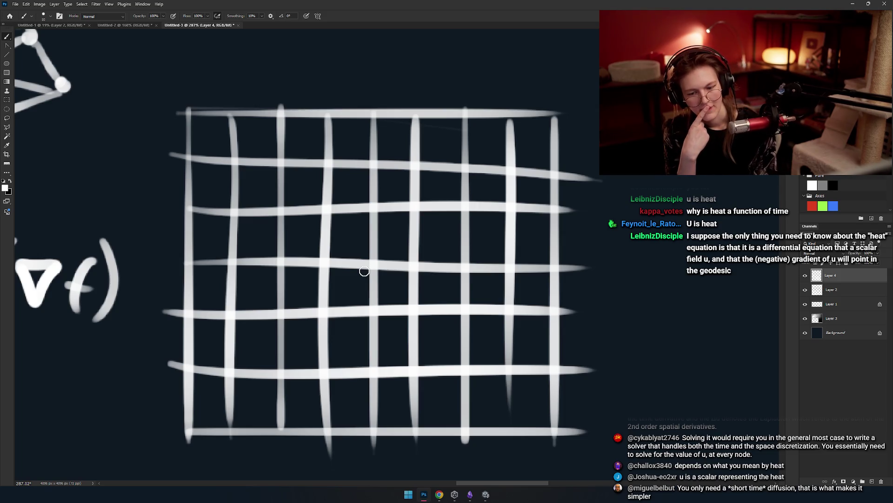
{"action": "scroll", "coordinate": [364, 271], "scroll_direction": "down", "scroll_amount": 6}
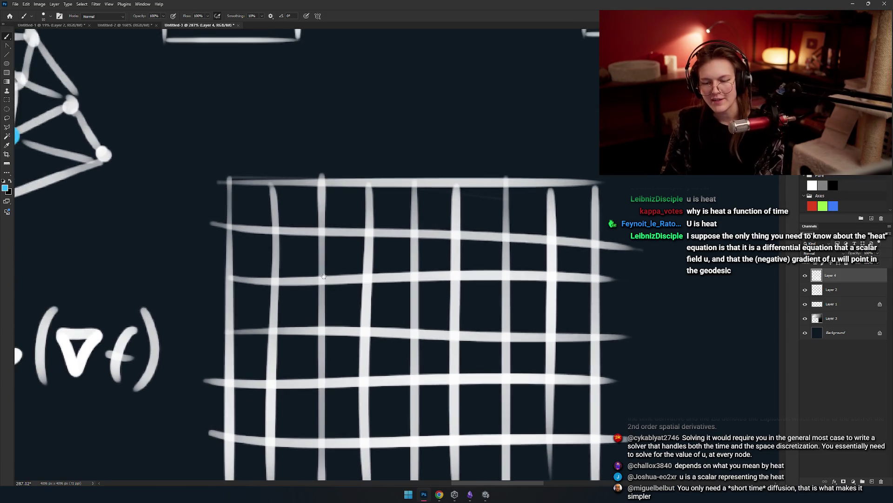
{"action": "scroll", "coordinate": [341, 293], "scroll_direction": "up", "scroll_amount": 6}
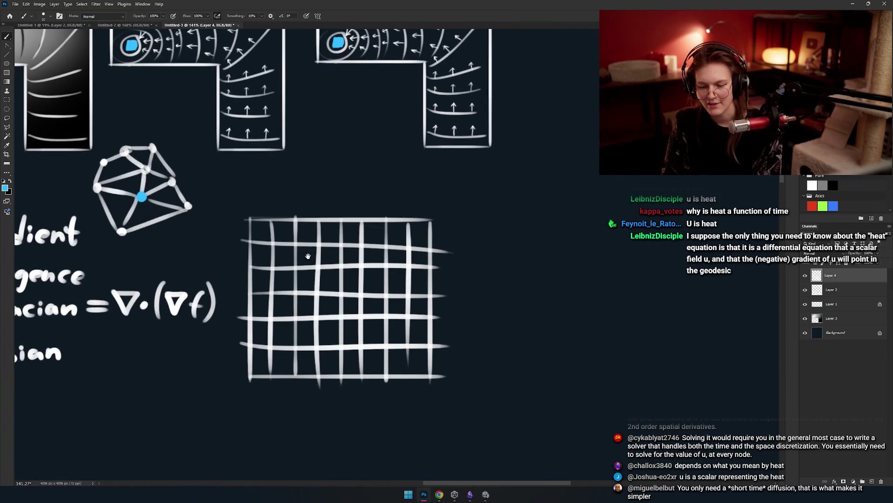
{"action": "mouse_move", "coordinate": [342, 299]}
{"action": "left_mouse_down"}
{"action": "mouse_move", "coordinate": [281, 265]}
{"action": "mouse_move", "coordinate": [309, 261]}
{"action": "mouse_move", "coordinate": [285, 238]}
{"action": "left_mouse_up"}
{"action": "scroll", "coordinate": [285, 238], "scroll_direction": "up", "scroll_amount": 2}
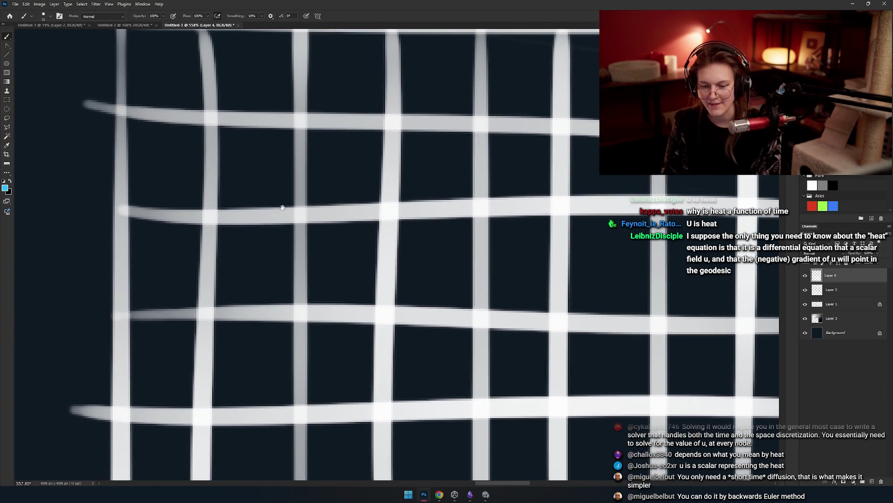
Paint a blue source dot on a grid node.
{"action": "left_click", "coordinate": [302, 215]}
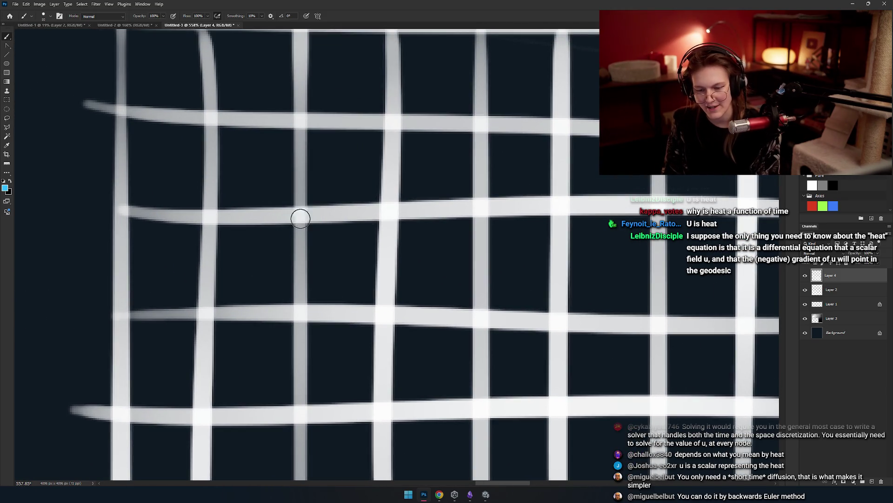
{"action": "left_click_drag", "start_coordinate": [304, 223], "coordinate": [281, 244]}
{"action": "key", "text": "ctrl+z"}
{"action": "key", "text": "ctrl+shift+z"}
{"action": "key", "text": "ctrl+z"}
{"action": "left_click", "coordinate": [259, 225]}
{"action": "key", "text": "ctrl+z"}
{"action": "key", "text": "ctrl+shift+z"}
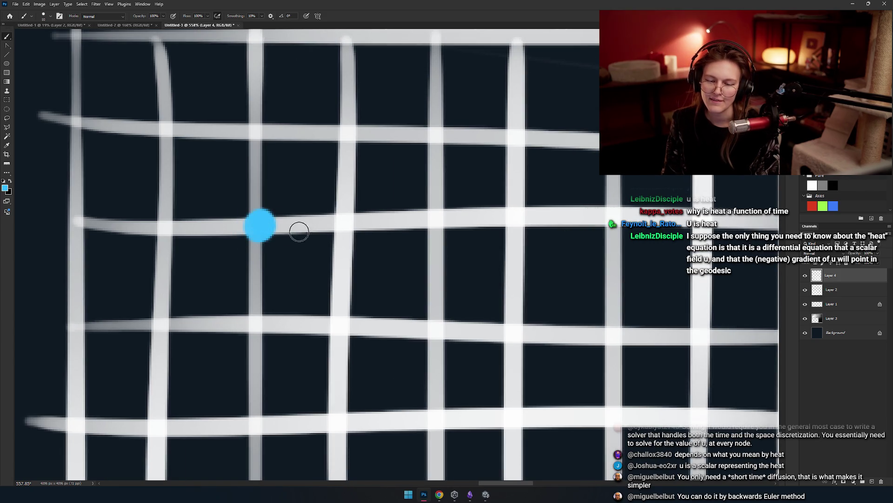
{"action": "left_click_drag", "start_coordinate": [312, 206], "coordinate": [324, 232]}
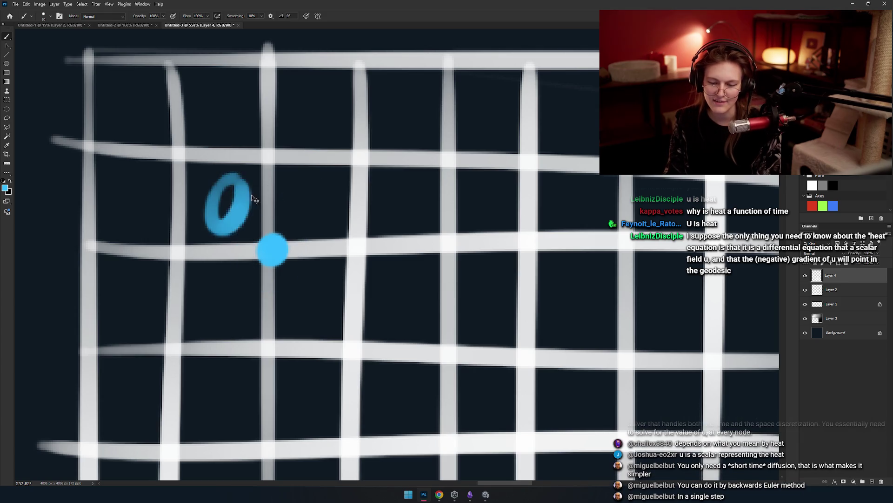
{"action": "left_click_drag", "start_coordinate": [310, 184], "coordinate": [358, 185]}
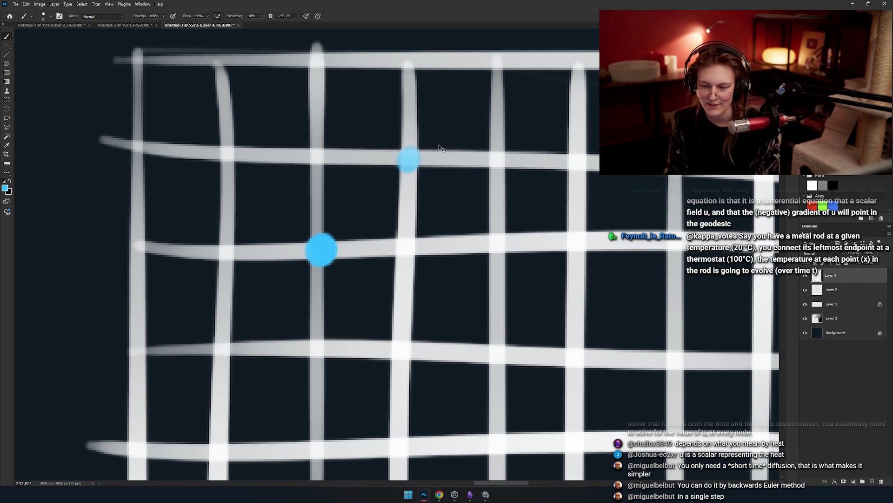
Try marking neighbouring nodes in green, then undo the marks.
{"action": "left_click", "coordinate": [409, 158]}
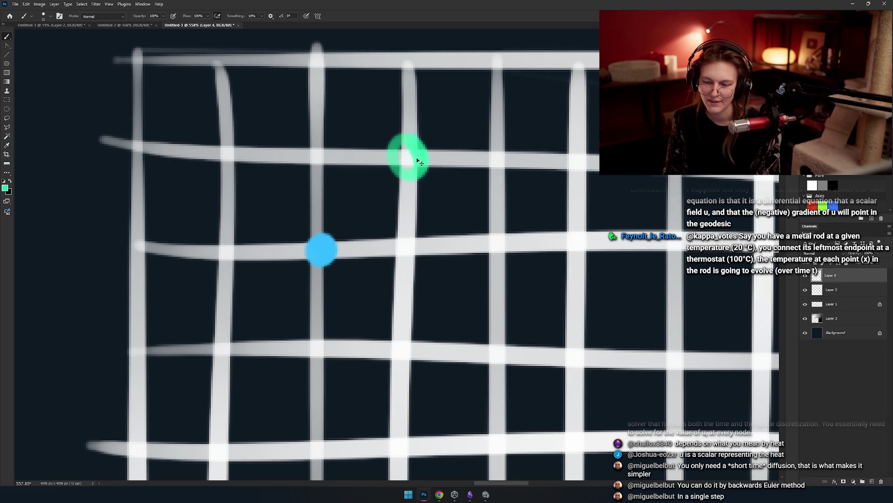
{"action": "left_click", "coordinate": [404, 248]}
{"action": "left_click", "coordinate": [406, 353]}
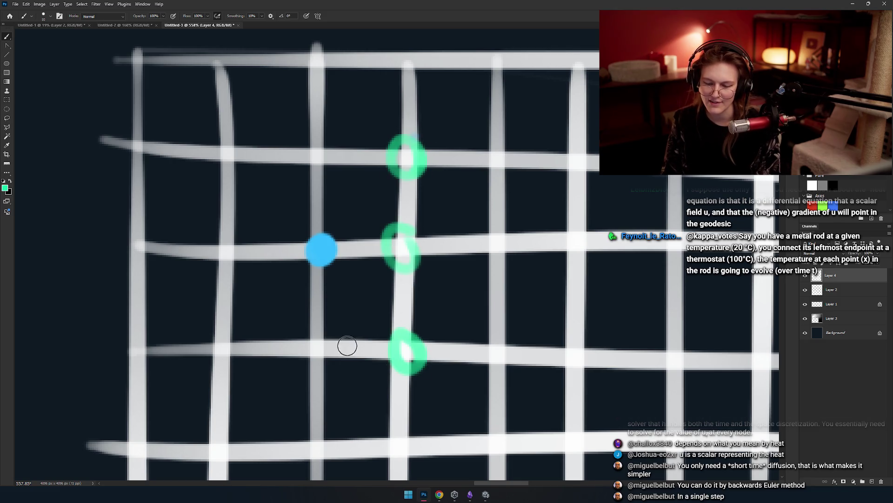
{"action": "key", "text": "ctrl+z"}
{"action": "key", "text": "ctrl+z"}
{"action": "key", "text": "ctrl+z"}
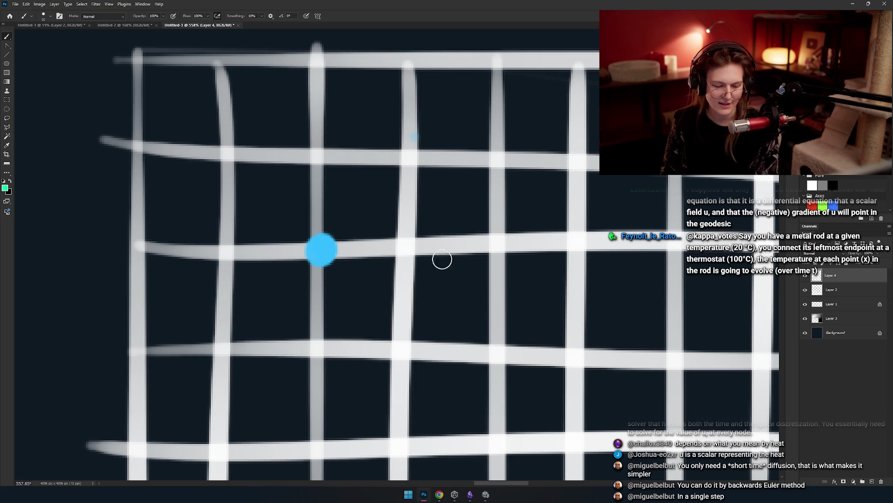
Circle the eight nodes surrounding the blue dot in red.
{"action": "right_click", "coordinate": [363, 192], "text": "alt"}
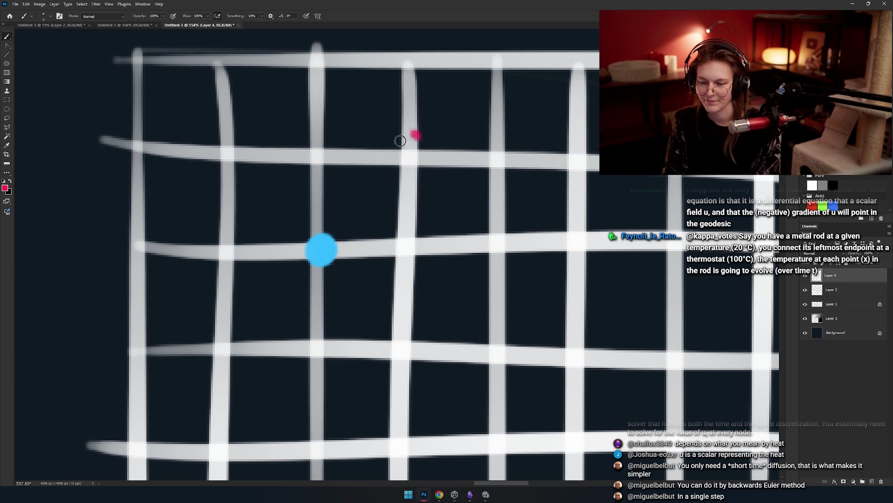
{"action": "left_click_drag", "start_coordinate": [404, 138], "coordinate": [413, 137]}
{"action": "left_click_drag", "start_coordinate": [410, 228], "coordinate": [403, 230]}
{"action": "left_click_drag", "start_coordinate": [400, 322], "coordinate": [396, 326]}
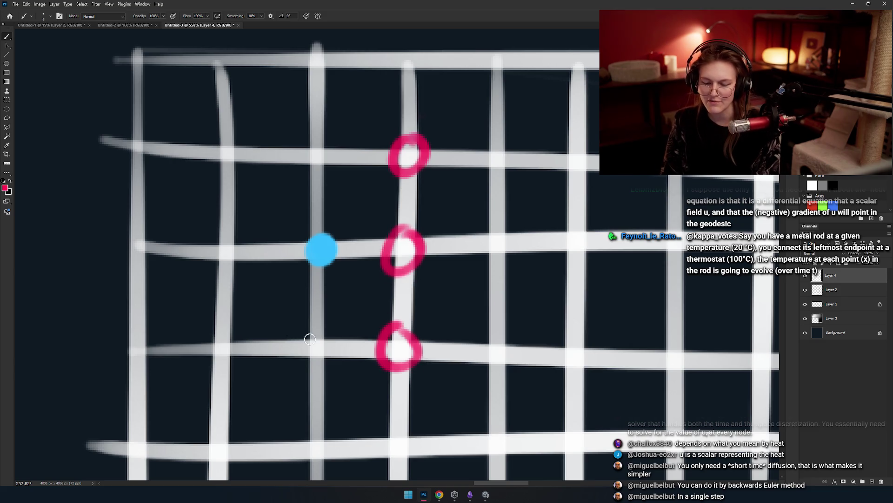
{"action": "left_click_drag", "start_coordinate": [327, 329], "coordinate": [321, 331]}
{"action": "left_click_drag", "start_coordinate": [224, 311], "coordinate": [220, 327]}
{"action": "left_click_drag", "start_coordinate": [225, 231], "coordinate": [219, 236]}
{"action": "left_click_drag", "start_coordinate": [235, 142], "coordinate": [228, 145]}
{"action": "mouse_move", "coordinate": [330, 138]}
{"action": "left_mouse_down"}
{"action": "mouse_move", "coordinate": [325, 165]}
{"action": "mouse_move", "coordinate": [230, 151]}
{"action": "mouse_move", "coordinate": [224, 168]}
{"action": "left_mouse_up"}
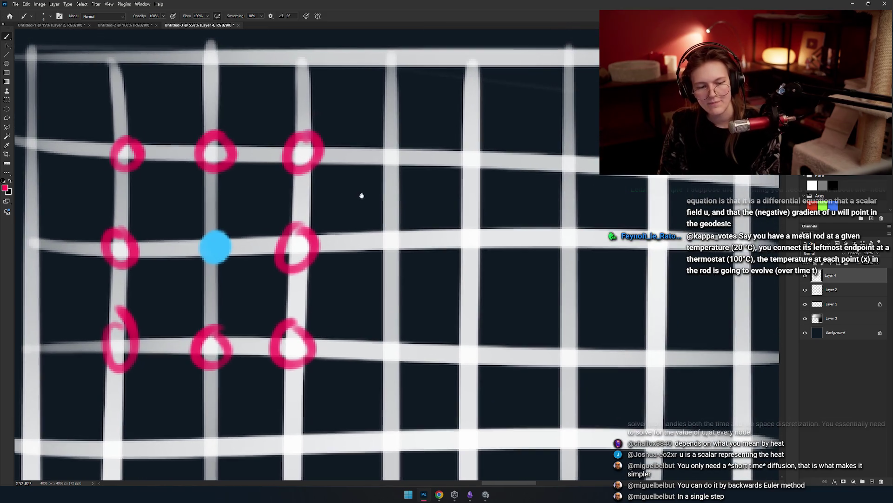
Circle a few further nodes to the right in red, undoing the extra ones.
{"action": "scroll", "coordinate": [379, 186], "scroll_direction": "down", "scroll_amount": 2}
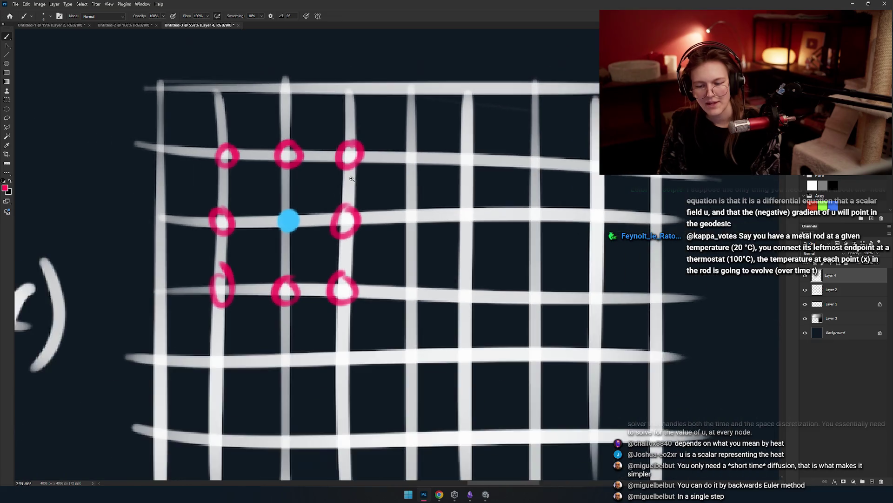
{"action": "scroll", "coordinate": [347, 183], "scroll_direction": "up", "scroll_amount": 1}
{"action": "scroll", "coordinate": [377, 173], "scroll_direction": "up", "scroll_amount": 1}
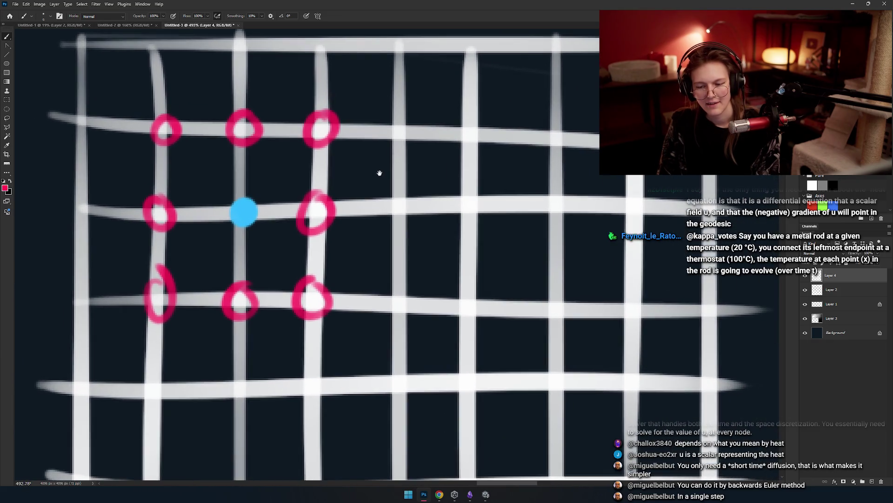
{"action": "left_click_drag", "start_coordinate": [382, 178], "coordinate": [367, 160]}
{"action": "left_click_drag", "start_coordinate": [469, 158], "coordinate": [451, 160]}
{"action": "key", "text": "ctrl+z"}
{"action": "scroll", "coordinate": [399, 166], "scroll_direction": "up", "scroll_amount": 2}
{"action": "scroll", "coordinate": [399, 166], "scroll_direction": "left", "scroll_amount": 1}
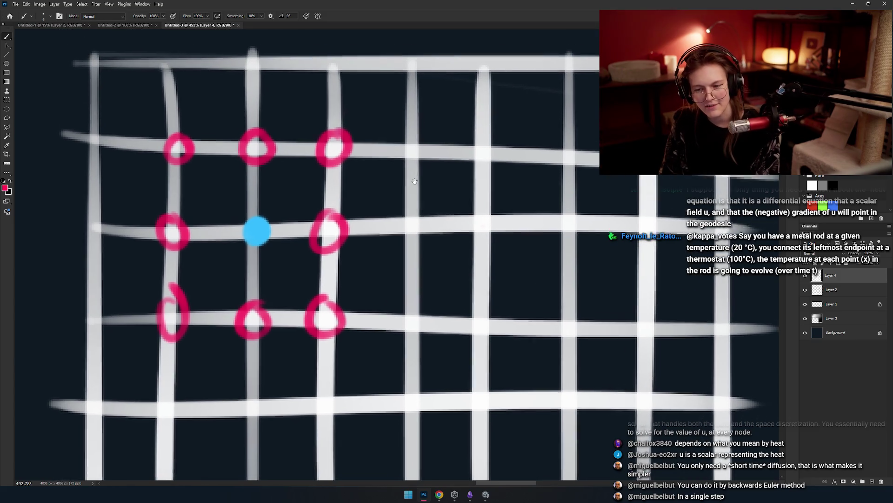
{"action": "left_click_drag", "start_coordinate": [406, 50], "coordinate": [409, 52]}
{"action": "left_click_drag", "start_coordinate": [408, 136], "coordinate": [412, 138]}
{"action": "left_click_drag", "start_coordinate": [406, 204], "coordinate": [409, 207]}
{"action": "key", "text": "ctrl+z"}
{"action": "key", "text": "ctrl+z"}
{"action": "key", "text": "ctrl+z"}
Try a red path stroke down from the right circle, then undo it.
{"action": "scroll", "coordinate": [449, 243], "scroll_direction": "down", "scroll_amount": 2}
{"action": "scroll", "coordinate": [375, 223], "scroll_direction": "down", "scroll_amount": 3}
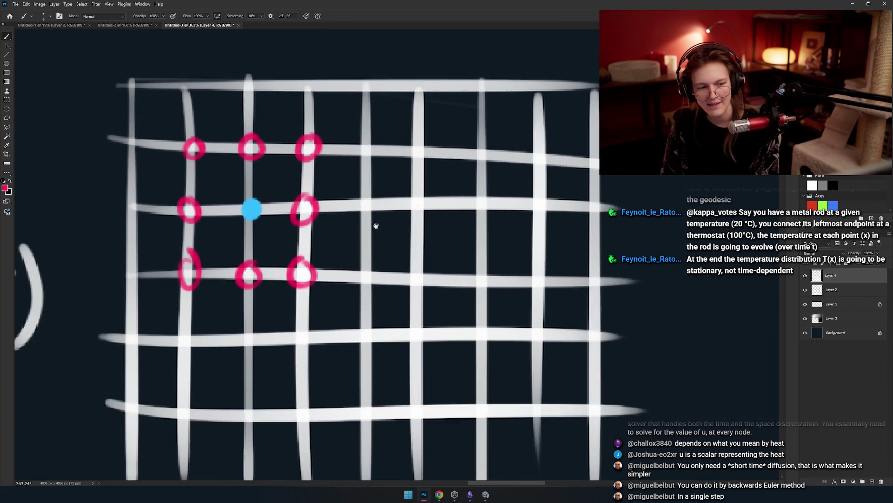
{"action": "scroll", "coordinate": [370, 206], "scroll_direction": "up", "scroll_amount": 1}
{"action": "scroll", "coordinate": [343, 132], "scroll_direction": "down", "scroll_amount": 1}
{"action": "mouse_move", "coordinate": [303, 124]}
{"action": "left_mouse_down"}
{"action": "mouse_move", "coordinate": [356, 182]}
{"action": "mouse_move", "coordinate": [427, 196]}
{"action": "left_mouse_up"}
{"action": "key", "text": "ctrl+z"}
{"action": "scroll", "coordinate": [443, 235], "scroll_direction": "up", "scroll_amount": 1}
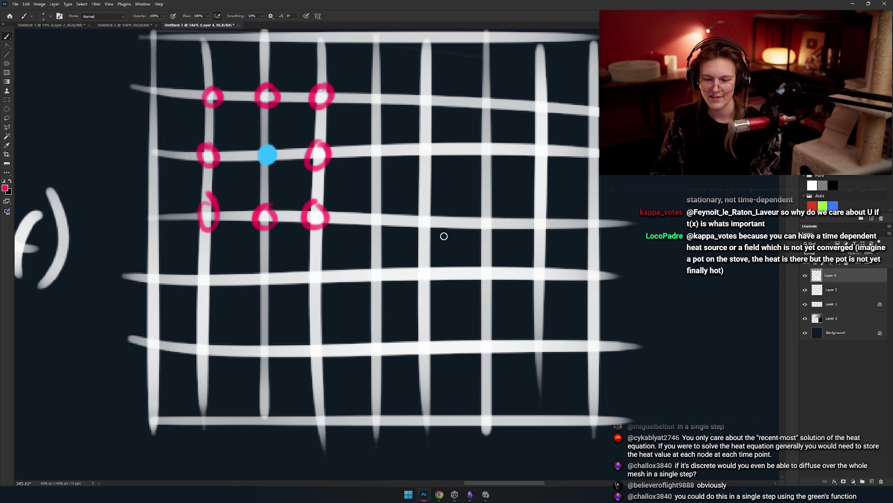
{"action": "key", "text": "alt+Tab"}
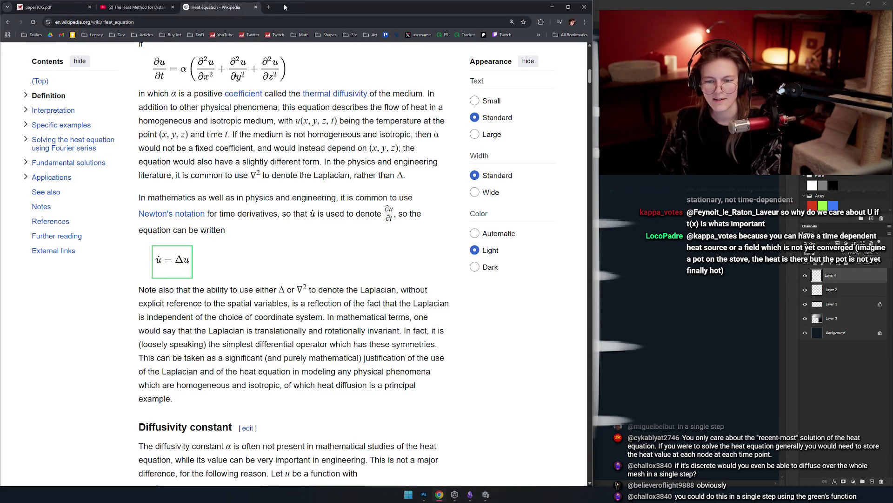
Search "green's function" in a new tab and open its Wikipedia article.
{"action": "key", "text": "ctrl+t"}
{"action": "type", "text": "green's function"}
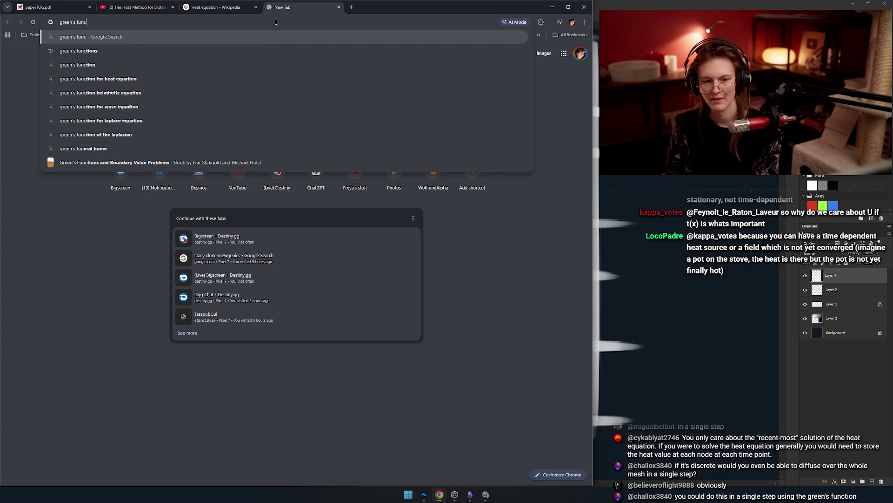
{"action": "key", "text": "Return"}
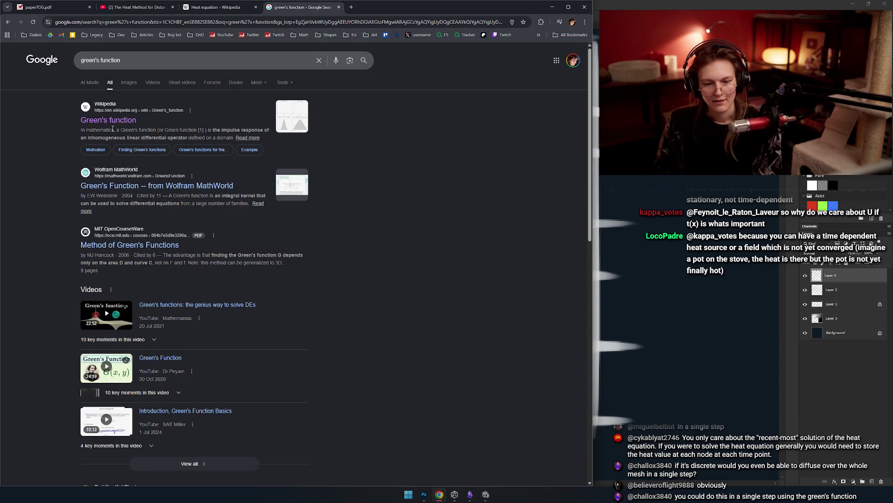
{"action": "left_click", "coordinate": [111, 122]}
Read through the Green's function article, then return to Photoshop.
{"action": "scroll", "coordinate": [199, 187], "scroll_direction": "down", "scroll_amount": 3}
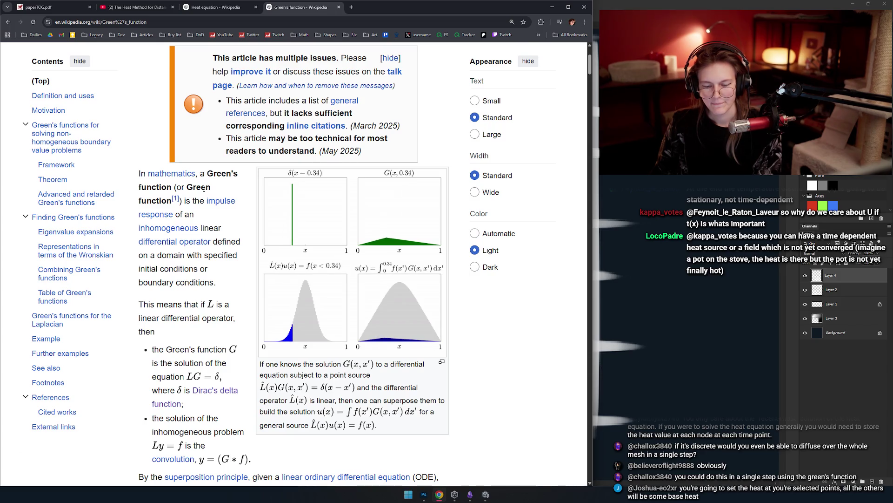
{"action": "scroll", "coordinate": [203, 189], "scroll_direction": "down", "scroll_amount": 1}
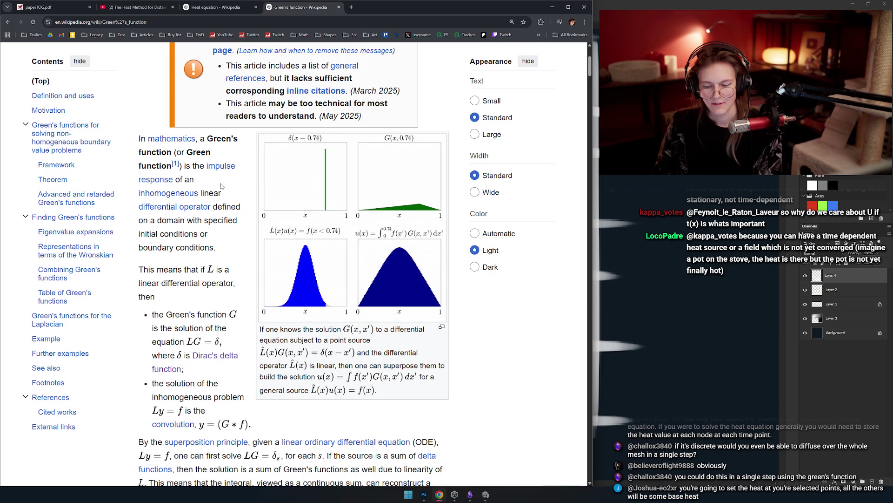
{"action": "scroll", "coordinate": [221, 186], "scroll_direction": "down", "scroll_amount": 3}
{"action": "scroll", "coordinate": [221, 186], "scroll_direction": "up", "scroll_amount": 3}
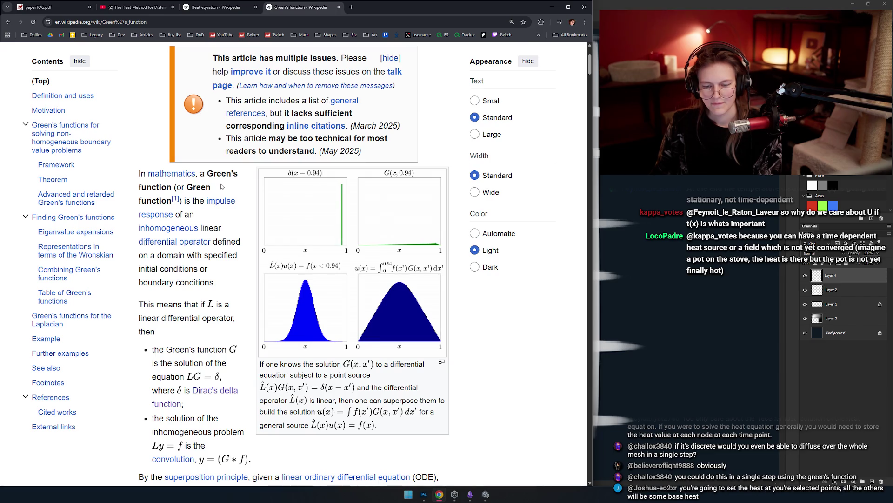
{"action": "scroll", "coordinate": [221, 186], "scroll_direction": "down", "scroll_amount": 3}
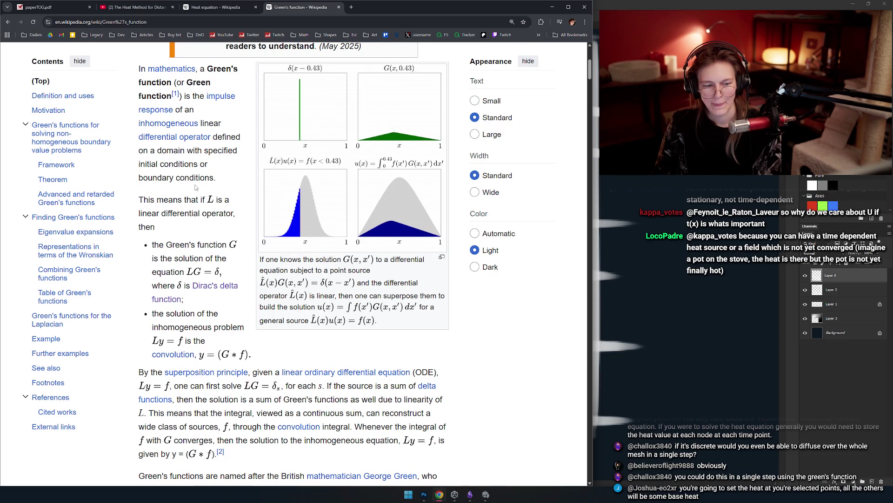
{"action": "key", "text": "alt+Tab"}
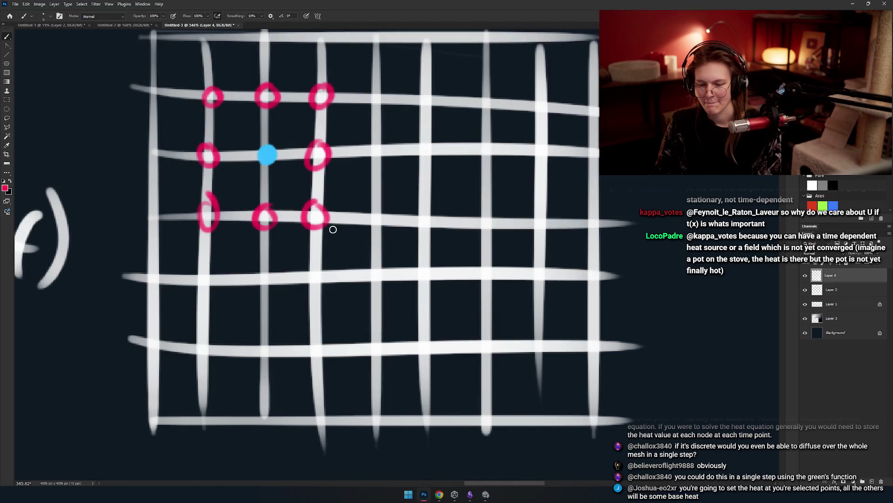
Undo the old red circles and circle nodes diagonally down to the bottom-right row.
{"action": "key", "text": "ctrl+z"}
{"action": "key", "text": "ctrl+z"}
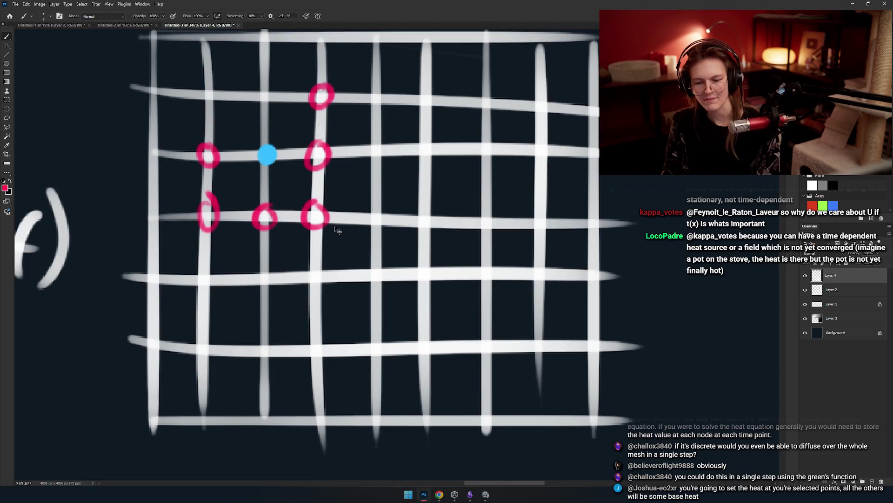
{"action": "key", "text": "ctrl+z"}
{"action": "key", "text": "ctrl+z"}
{"action": "key", "text": "ctrl+z"}
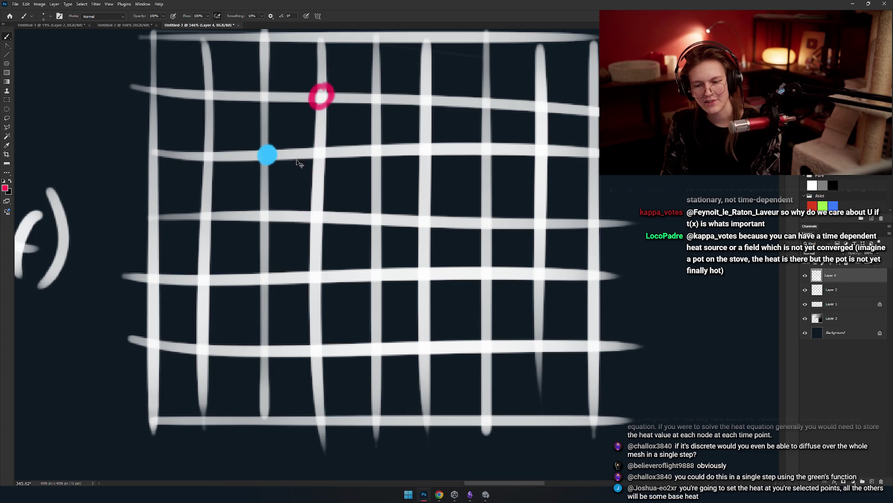
{"action": "left_click_drag", "start_coordinate": [275, 158], "coordinate": [255, 167]}
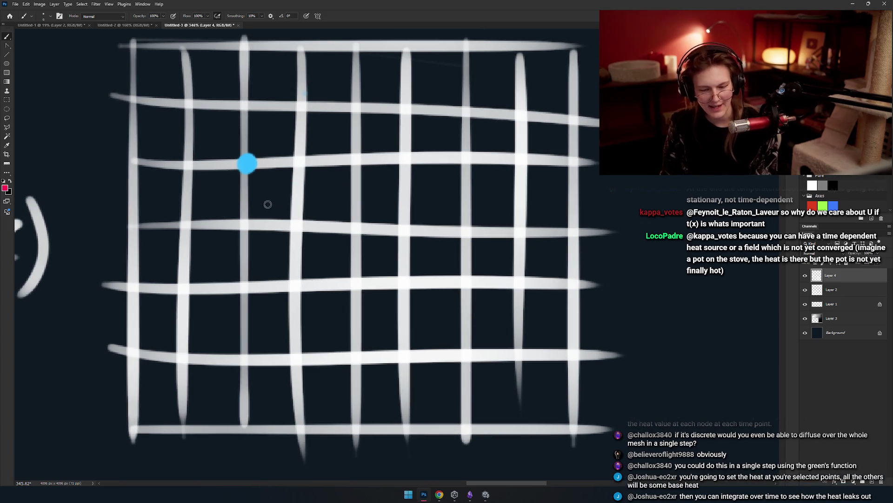
{"action": "left_click_drag", "start_coordinate": [302, 211], "coordinate": [298, 213]}
{"action": "mouse_move", "coordinate": [359, 298]}
{"action": "left_mouse_down"}
{"action": "mouse_move", "coordinate": [370, 276]}
{"action": "mouse_move", "coordinate": [362, 299]}
{"action": "left_mouse_up"}
{"action": "mouse_move", "coordinate": [362, 299]}
{"action": "left_mouse_down"}
{"action": "mouse_move", "coordinate": [322, 246]}
{"action": "mouse_move", "coordinate": [368, 290]}
{"action": "left_mouse_up"}
{"action": "mouse_move", "coordinate": [440, 359]}
{"action": "left_mouse_down"}
{"action": "mouse_move", "coordinate": [421, 379]}
{"action": "mouse_move", "coordinate": [442, 360]}
{"action": "left_mouse_up"}
{"action": "left_click_drag", "start_coordinate": [482, 362], "coordinate": [479, 368]}
{"action": "mouse_move", "coordinate": [535, 366]}
{"action": "left_mouse_down"}
{"action": "mouse_move", "coordinate": [543, 387]}
{"action": "mouse_move", "coordinate": [497, 341]}
{"action": "left_mouse_up"}
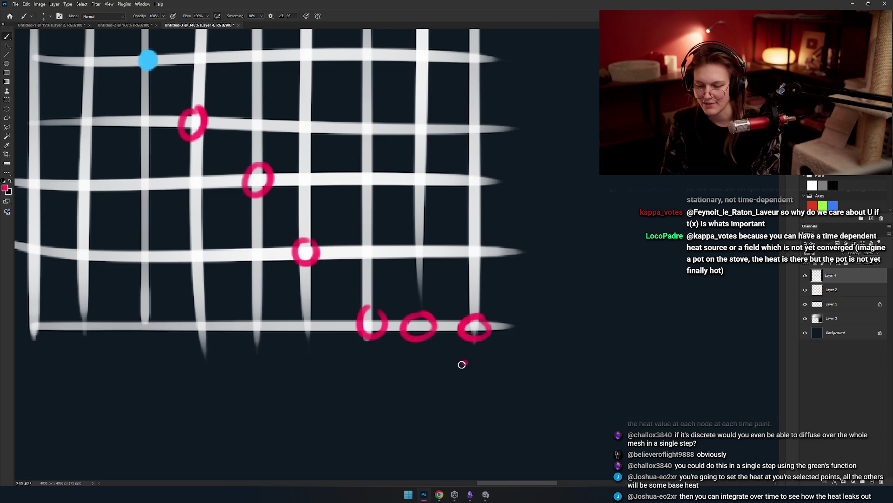
Write 'n' beside the bottom-right grid node.
{"action": "left_click_drag", "start_coordinate": [456, 377], "coordinate": [488, 376]}
{"action": "left_click_drag", "start_coordinate": [436, 337], "coordinate": [455, 345]}
{"action": "scroll", "coordinate": [455, 344], "scroll_direction": "down", "scroll_amount": 3}
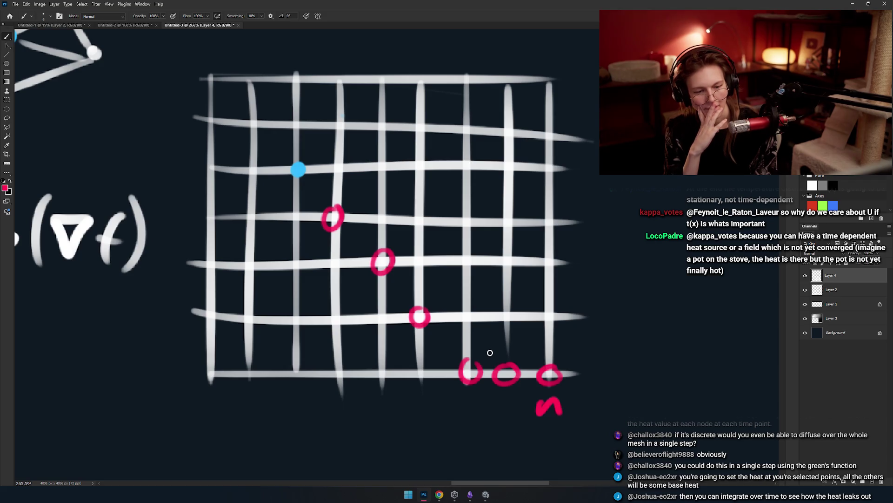
{"action": "key", "text": "alt+Tab"}
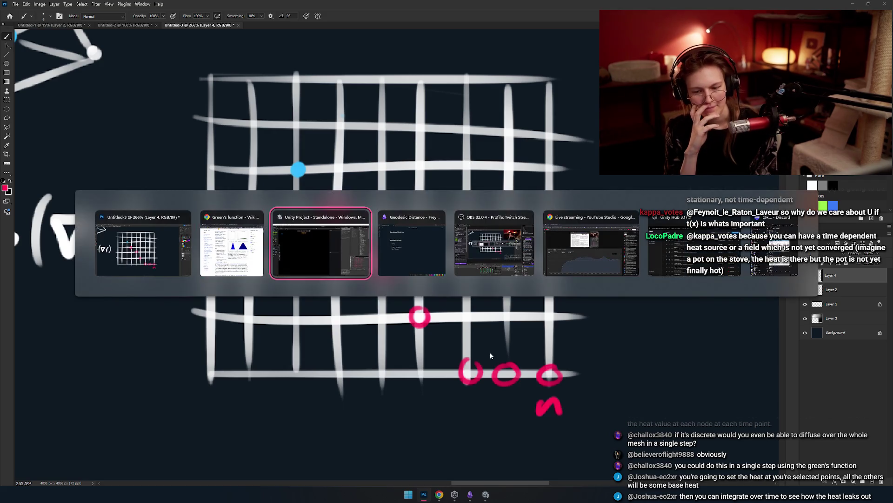
Switch from Photoshop to Chrome's paperTOG.pdf tab holding the heat-method paper.
{"action": "key", "text": "alt+shift+Tab"}
{"action": "key", "text": "alt+Tab"}
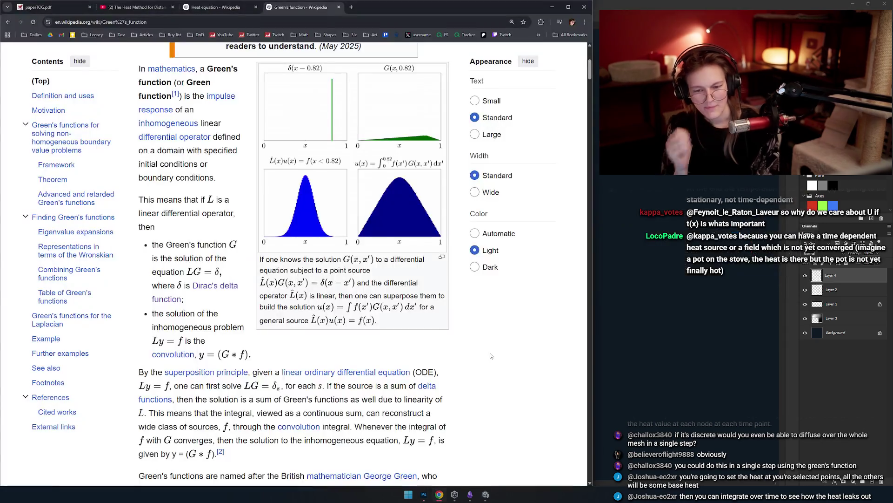
{"action": "key", "text": "ctrl+1"}
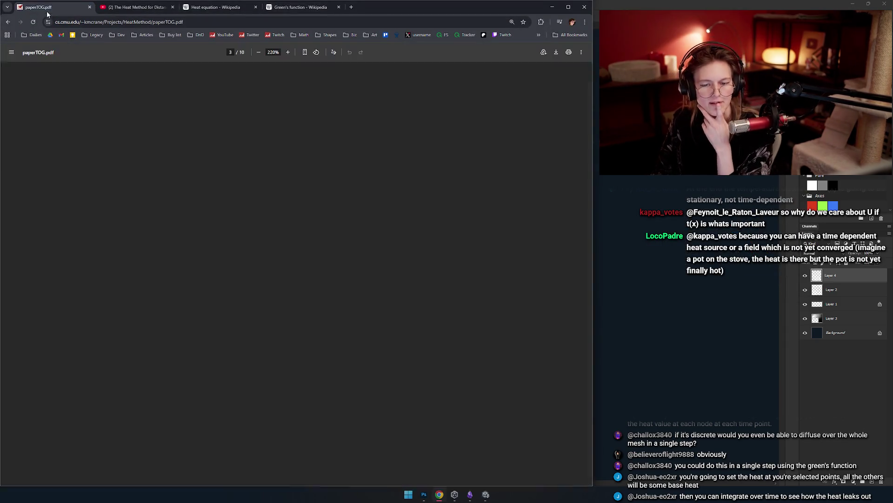
Scroll the PDF to page 1's Introduction showing Varadhan's formula.
{"action": "scroll", "coordinate": [231, 269], "scroll_direction": "up", "scroll_amount": 1}
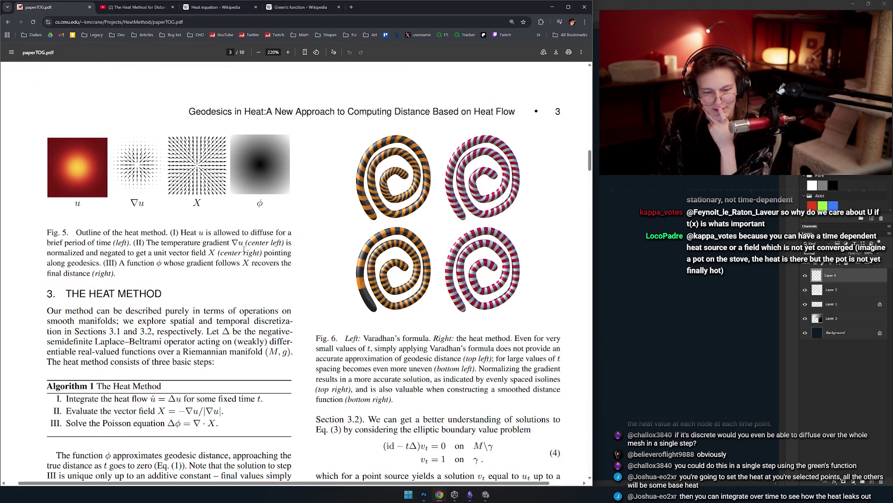
{"action": "scroll", "coordinate": [228, 209], "scroll_direction": "down", "scroll_amount": 2}
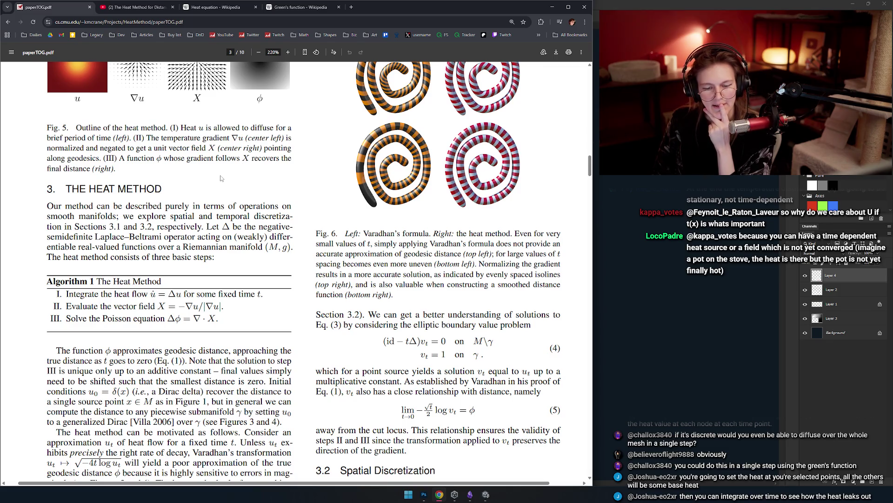
{"action": "scroll", "coordinate": [228, 169], "scroll_direction": "up", "scroll_amount": 10}
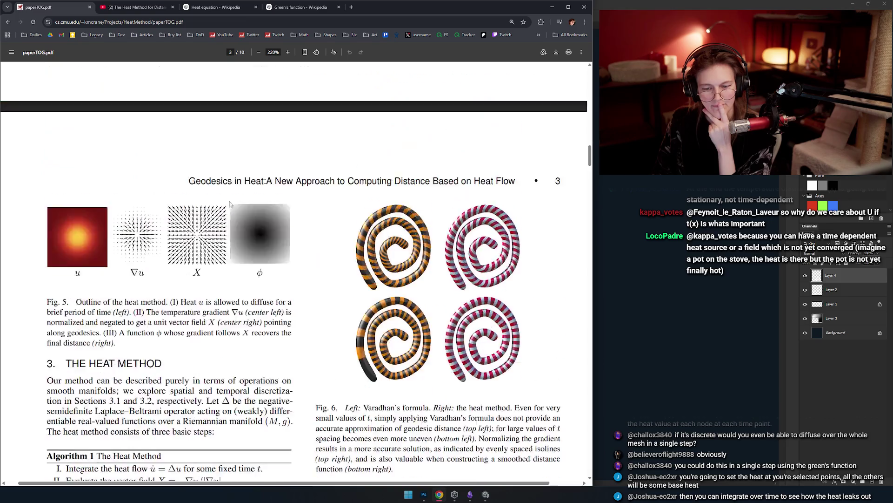
{"action": "scroll", "coordinate": [305, 266], "scroll_direction": "up", "scroll_amount": 15}
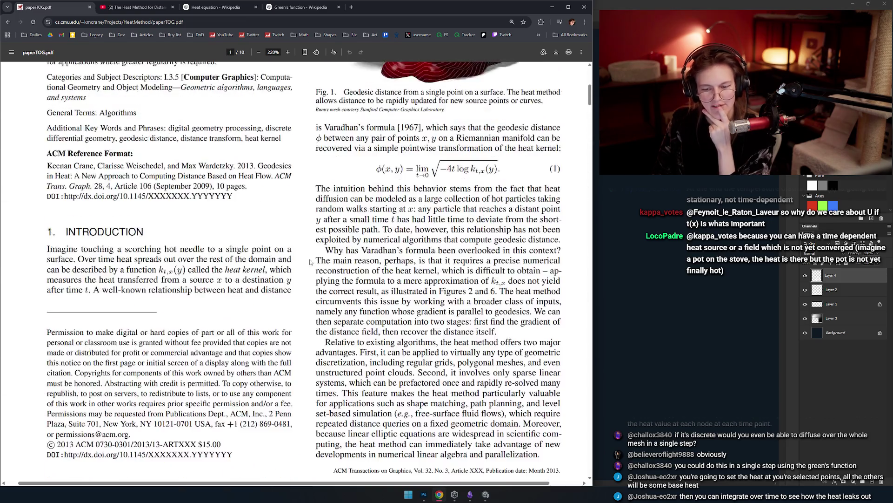
{"action": "scroll", "coordinate": [306, 270], "scroll_direction": "down", "scroll_amount": 3}
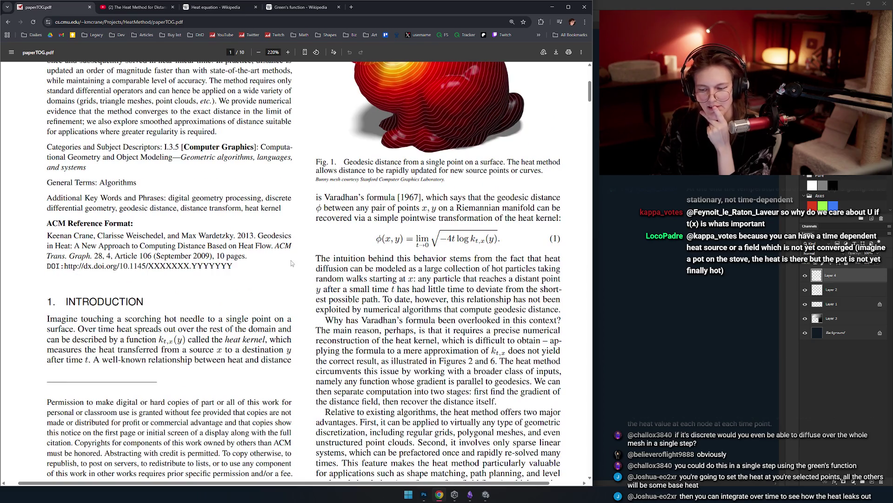
{"action": "scroll", "coordinate": [286, 264], "scroll_direction": "up", "scroll_amount": 3}
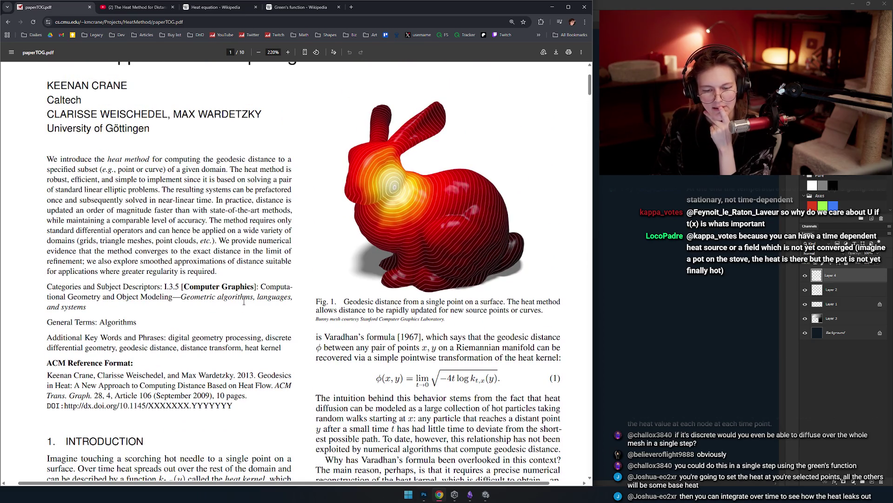
{"action": "scroll", "coordinate": [261, 266], "scroll_direction": "down", "scroll_amount": 4}
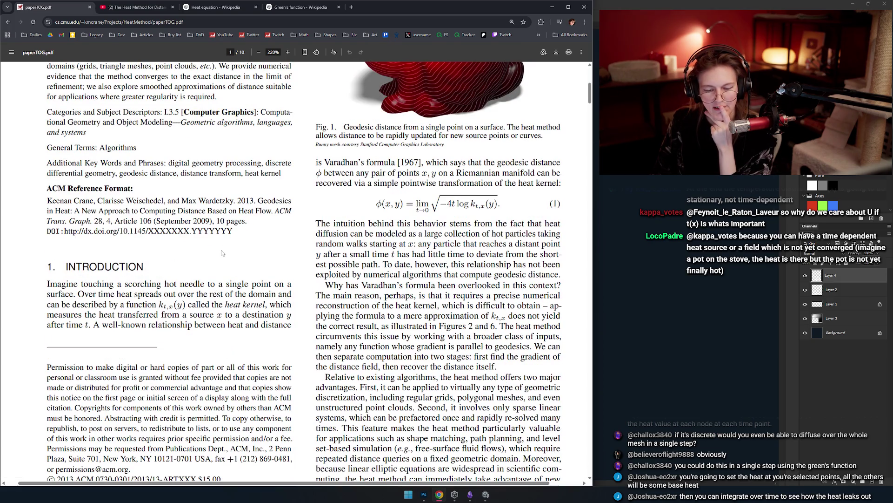
{"action": "scroll", "coordinate": [223, 253], "scroll_direction": "up", "scroll_amount": 3}
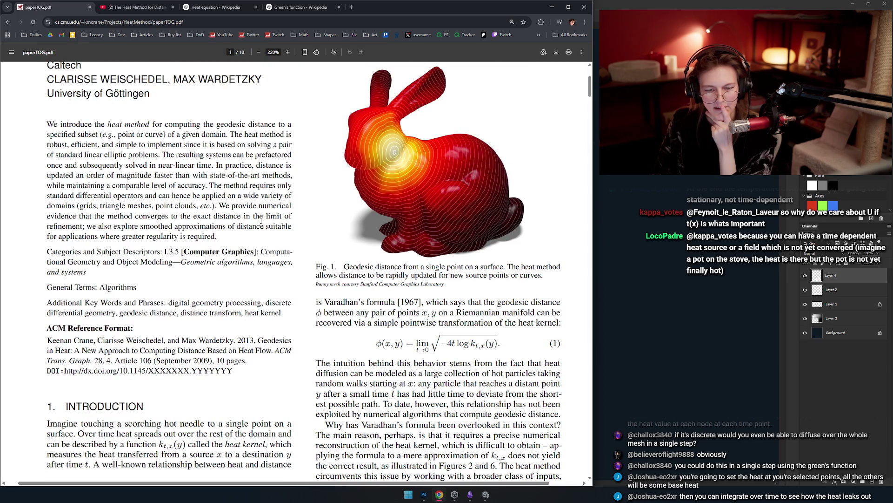
{"action": "scroll", "coordinate": [290, 236], "scroll_direction": "down", "scroll_amount": 4}
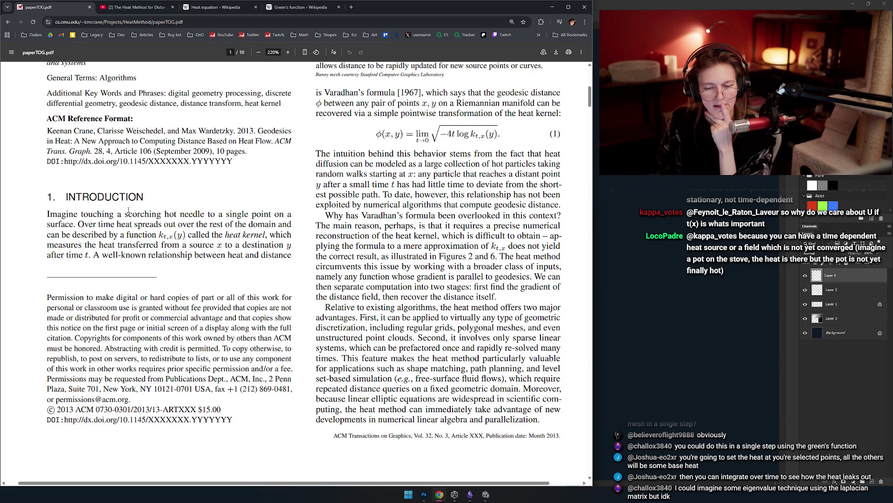
{"action": "double_click", "coordinate": [212, 216]}
{"action": "left_click", "coordinate": [236, 193]}
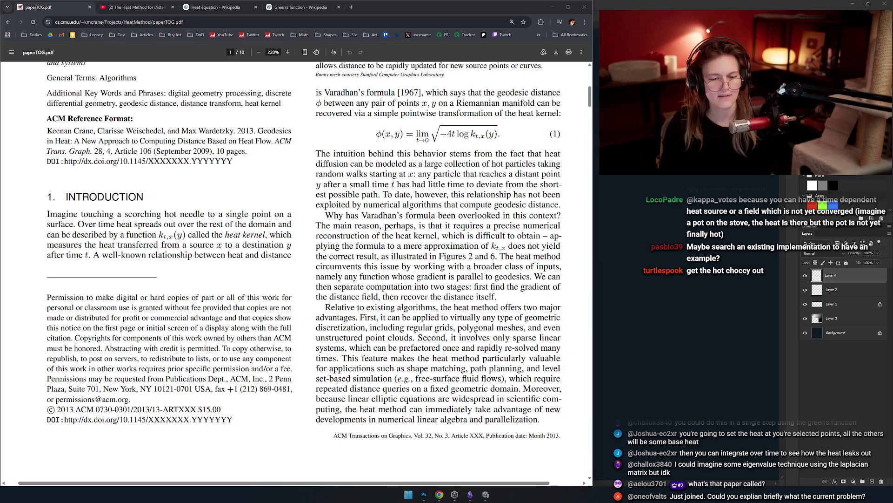
{"action": "left_click", "coordinate": [118, 22]}
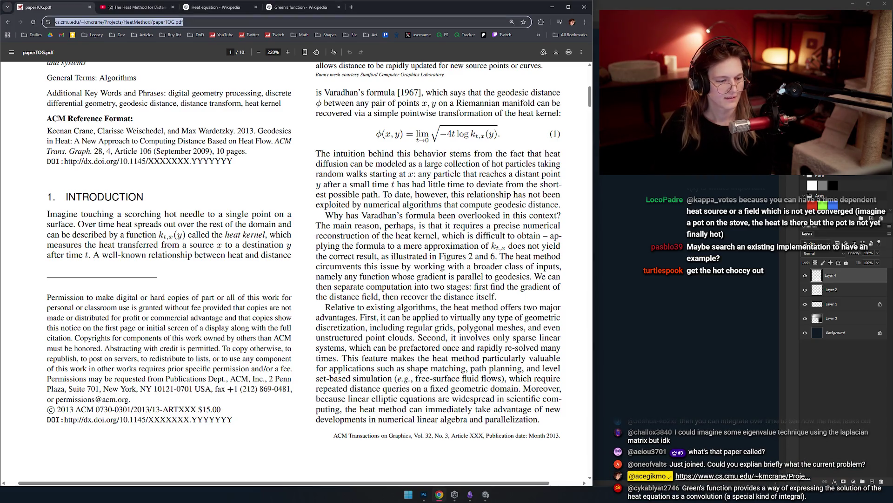
{"action": "key", "text": "alt+Tab"}
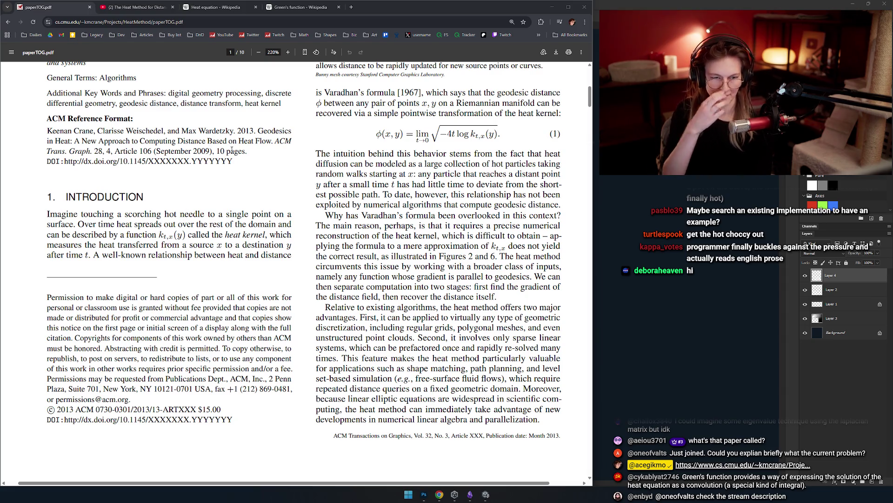
{"action": "left_click", "coordinate": [247, 226]}
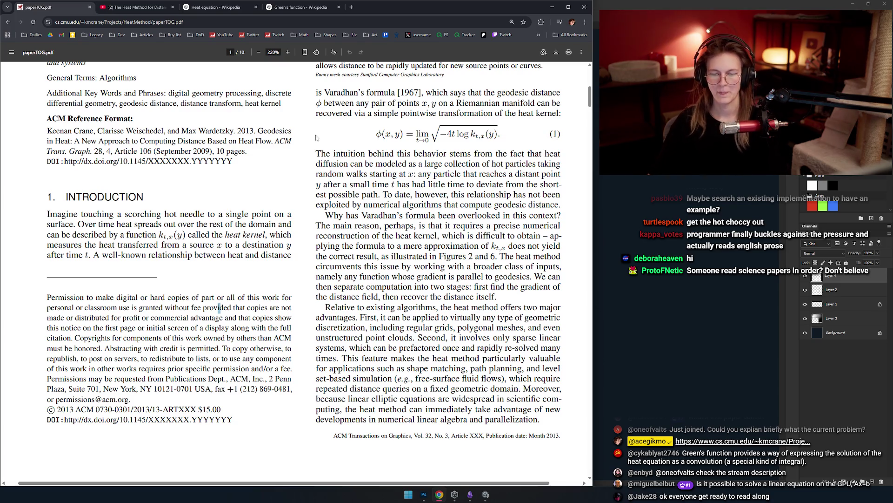
{"action": "scroll", "coordinate": [256, 219], "scroll_direction": "up", "scroll_amount": 5}
{"action": "scroll", "coordinate": [255, 218], "scroll_direction": "down", "scroll_amount": 6}
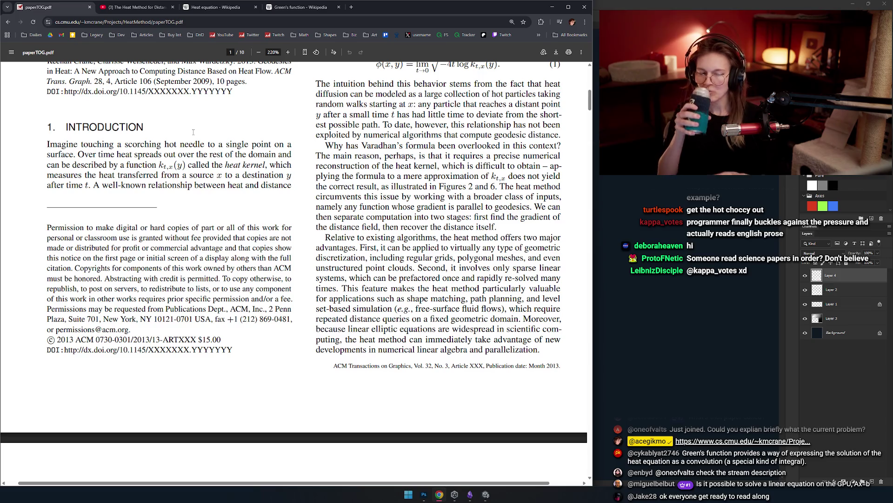
Scroll the heat-method paper back to the top of page 1.
{"action": "scroll", "coordinate": [273, 257], "scroll_direction": "up", "scroll_amount": 8}
{"action": "scroll", "coordinate": [273, 257], "scroll_direction": "down", "scroll_amount": 5}
{"action": "scroll", "coordinate": [273, 257], "scroll_direction": "up", "scroll_amount": 5}
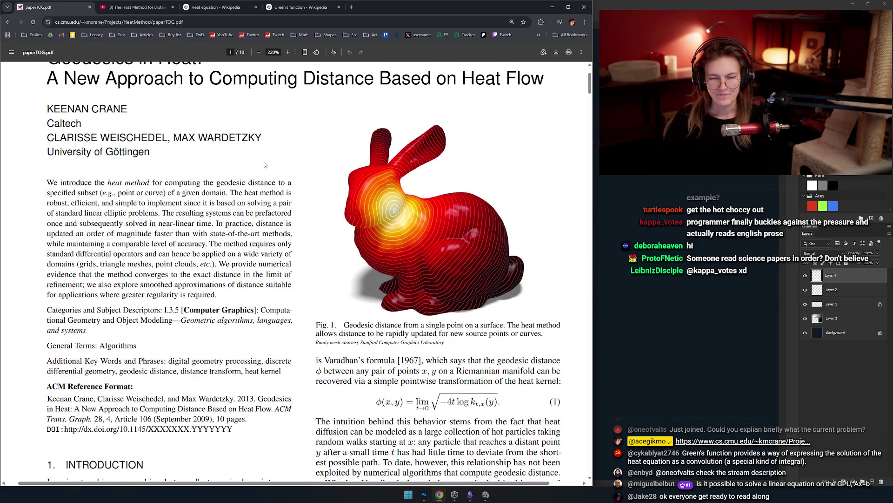
{"action": "scroll", "coordinate": [233, 227], "scroll_direction": "up", "scroll_amount": 3}
{"action": "scroll", "coordinate": [232, 227], "scroll_direction": "down", "scroll_amount": 1}
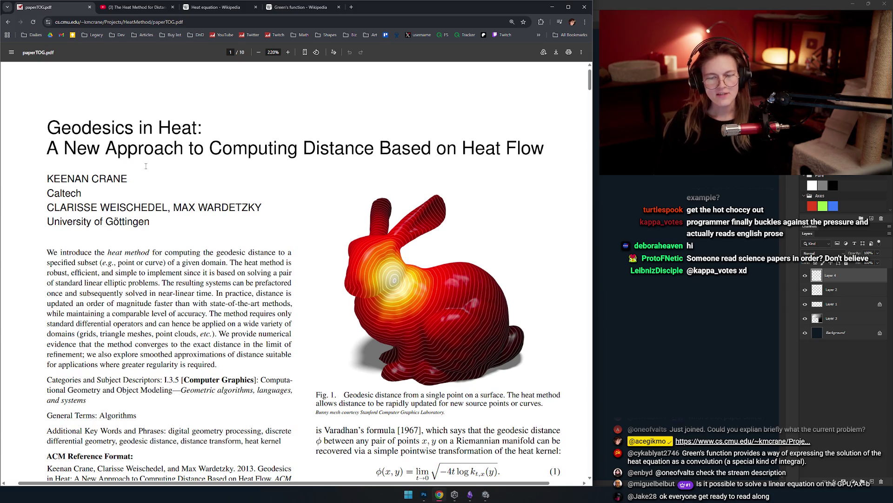
Highlight the paper title 'Geodesics in Heat', then clear the selection.
{"action": "mouse_move", "coordinate": [47, 126]}
{"action": "left_mouse_down"}
{"action": "mouse_move", "coordinate": [203, 127]}
{"action": "mouse_move", "coordinate": [116, 127]}
{"action": "mouse_move", "coordinate": [125, 127]}
{"action": "left_mouse_up"}
{"action": "left_click", "coordinate": [203, 126]}
{"action": "left_click", "coordinate": [193, 127]}
{"action": "left_click", "coordinate": [140, 127]}
{"action": "left_click_drag", "start_coordinate": [203, 127], "coordinate": [29, 132]}
{"action": "left_click", "coordinate": [79, 133]}
{"action": "left_click_drag", "start_coordinate": [198, 127], "coordinate": [46, 127]}
{"action": "left_click", "coordinate": [169, 174]}
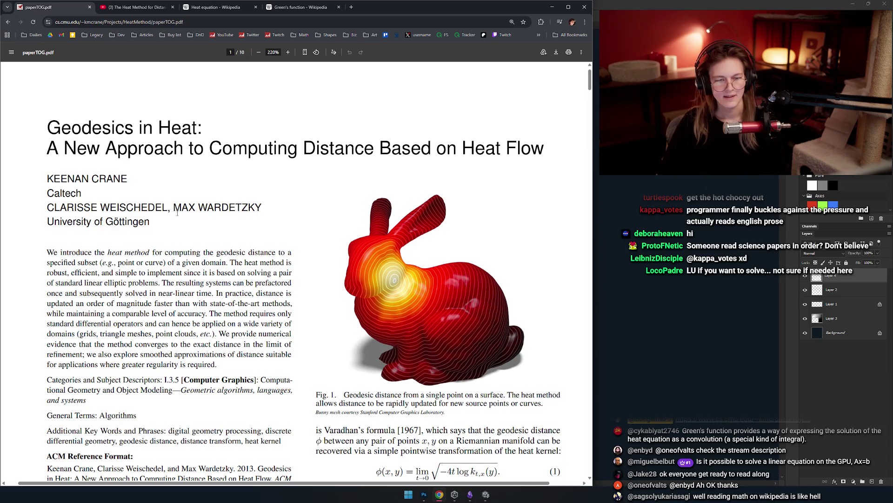
Zoom the PDF from 220% to 275% to read the abstract beside the bunny figure.
{"action": "scroll", "coordinate": [195, 205], "scroll_direction": "down", "scroll_amount": 1}
{"action": "scroll", "coordinate": [216, 200], "scroll_direction": "down", "scroll_amount": 1}
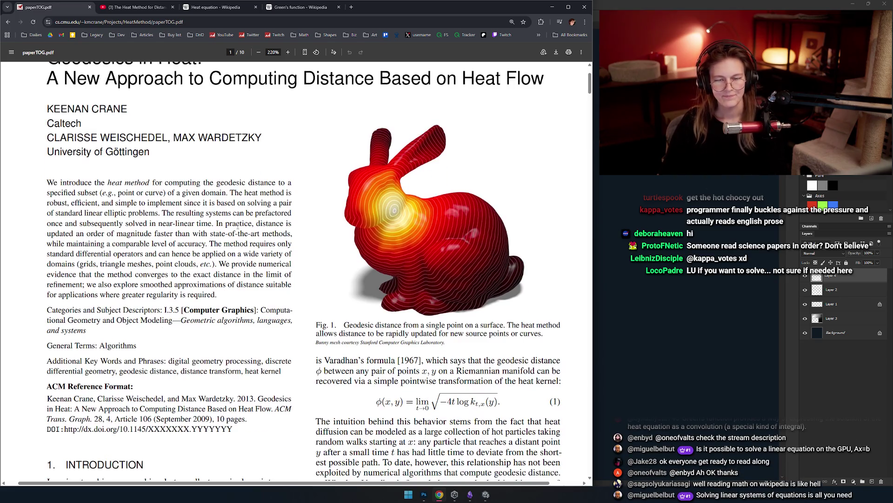
{"action": "scroll", "coordinate": [196, 225], "scroll_direction": "up", "scroll_amount": 1, "text": "ctrl"}
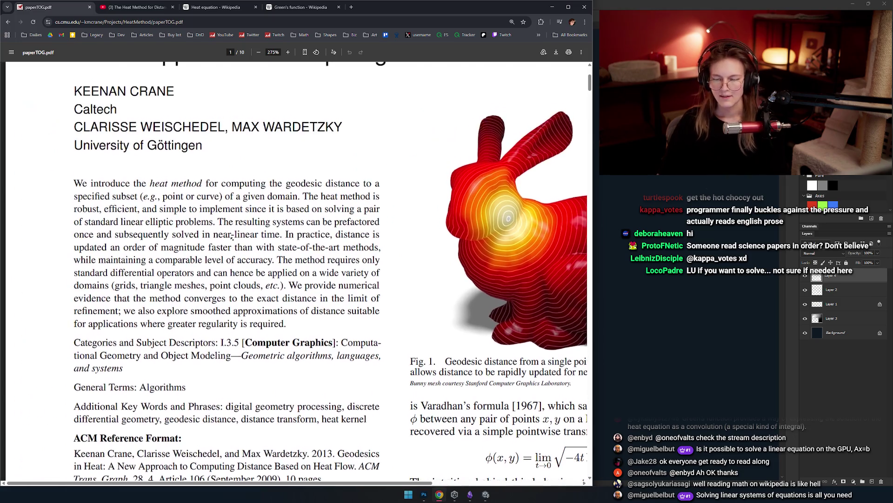
{"action": "scroll", "coordinate": [315, 240], "scroll_direction": "down", "scroll_amount": 1}
{"action": "scroll", "coordinate": [353, 246], "scroll_direction": "up", "scroll_amount": 1}
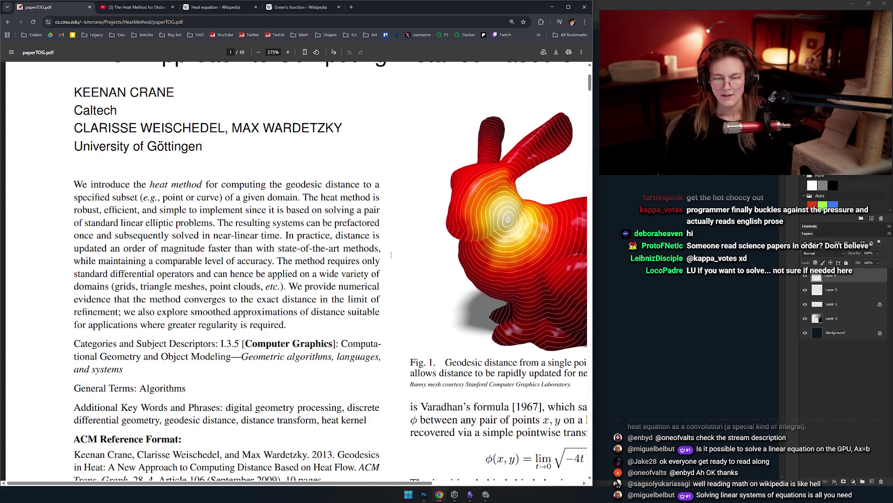